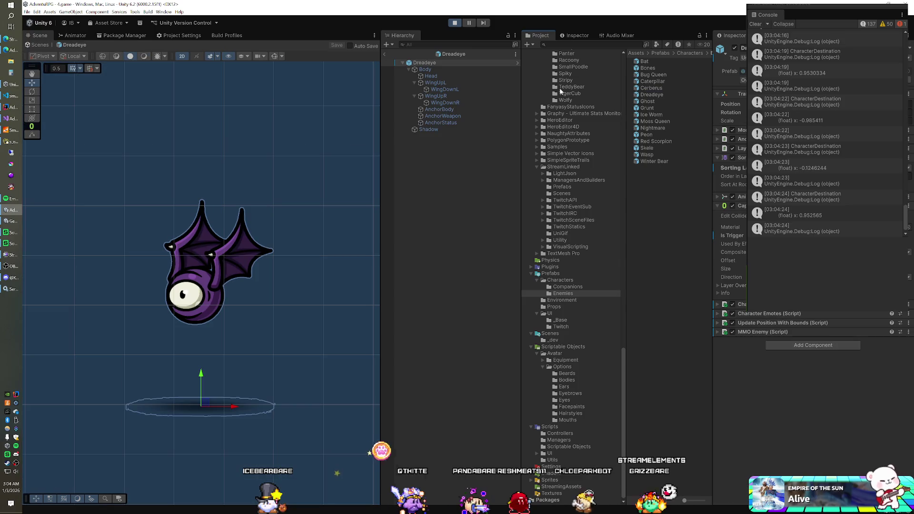
Set the Dreadeye prefab's MMO Enemy Name Label Height to 125
left_click(386, 53)
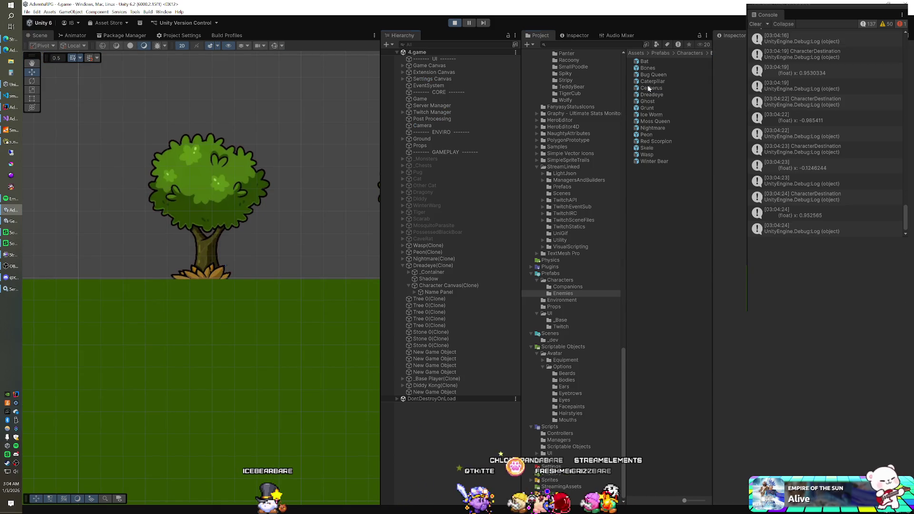
left_click(648, 89)
left_click(647, 96)
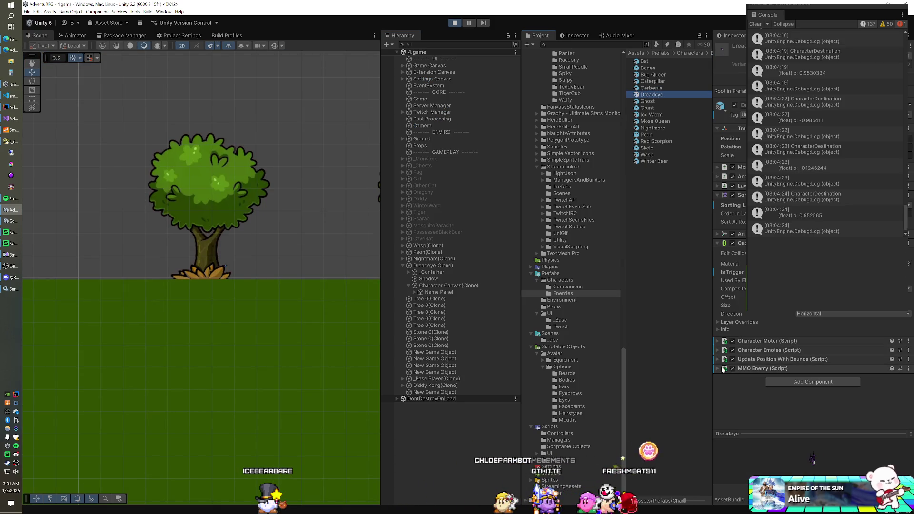
left_click(718, 369)
type("125")
key("Return")
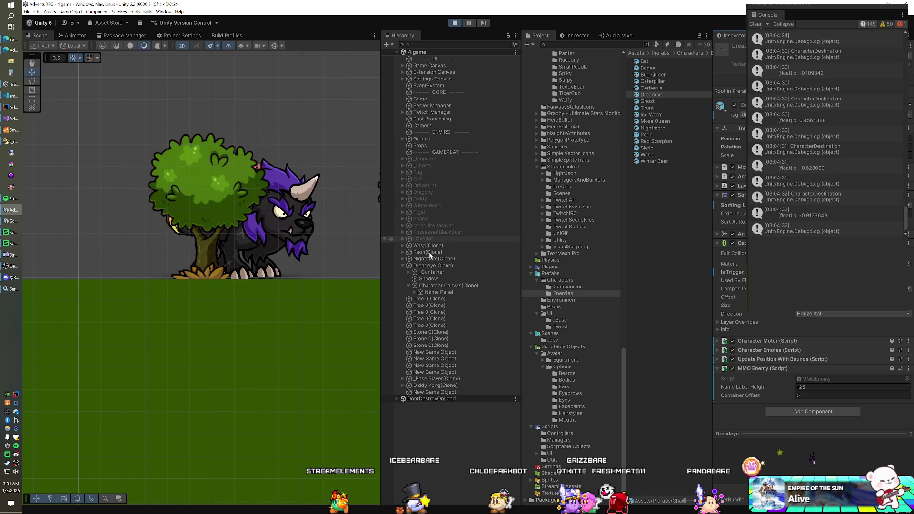
Set the Nightmare prefab's MMO Enemy Name Label Height to 150
left_click(402, 259)
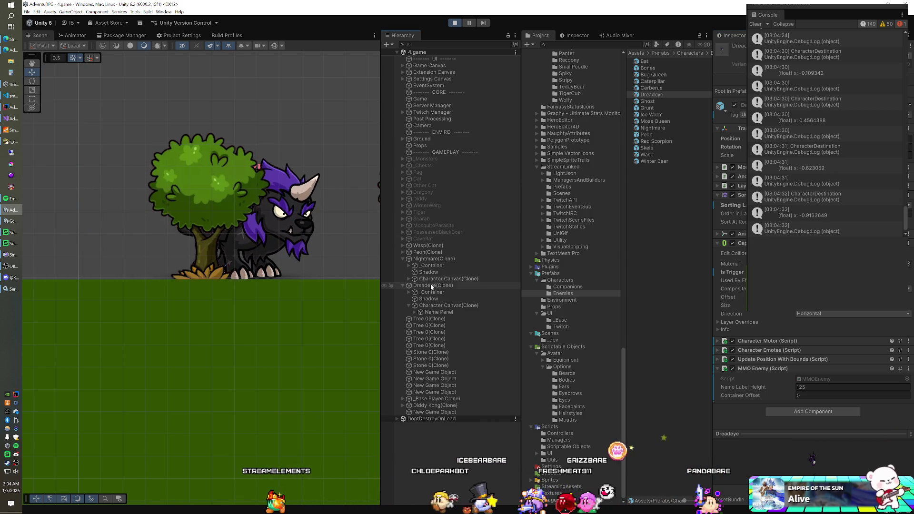
left_click(437, 285)
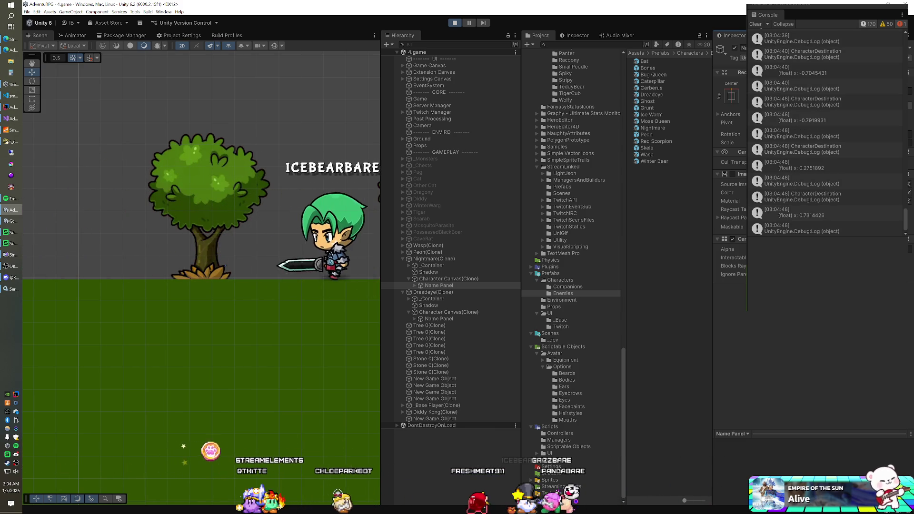
left_click(655, 128)
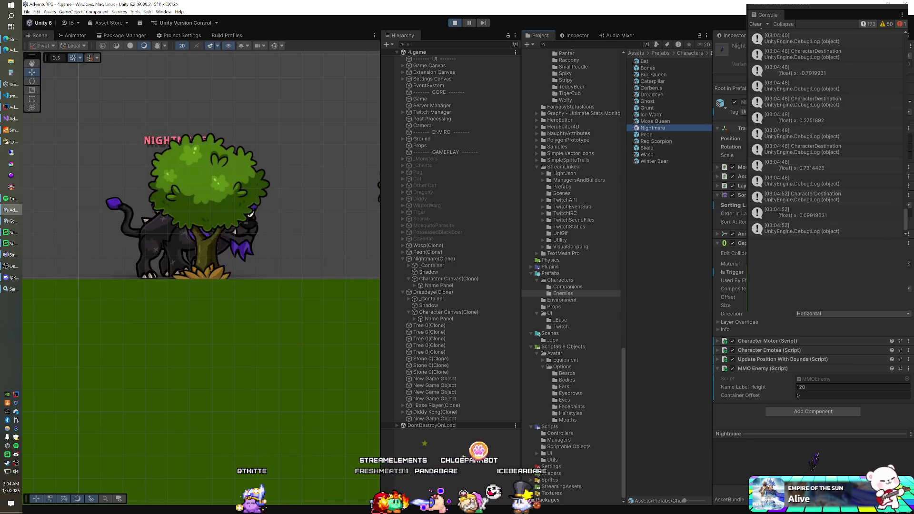
left_click(809, 387)
type("150")
key("Return")
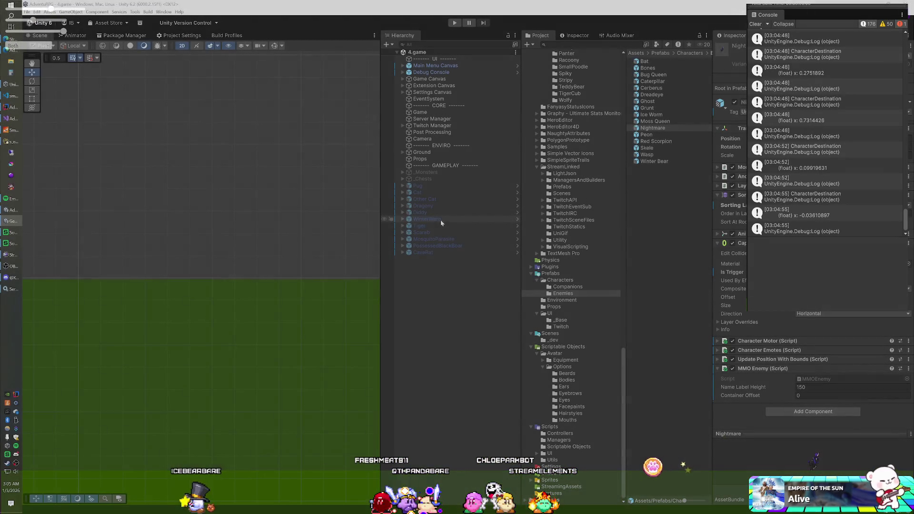
Select WinterWarg and Tiger and frame them side by side in the Scene view
left_click(439, 219)
left_click(437, 226, "shift")
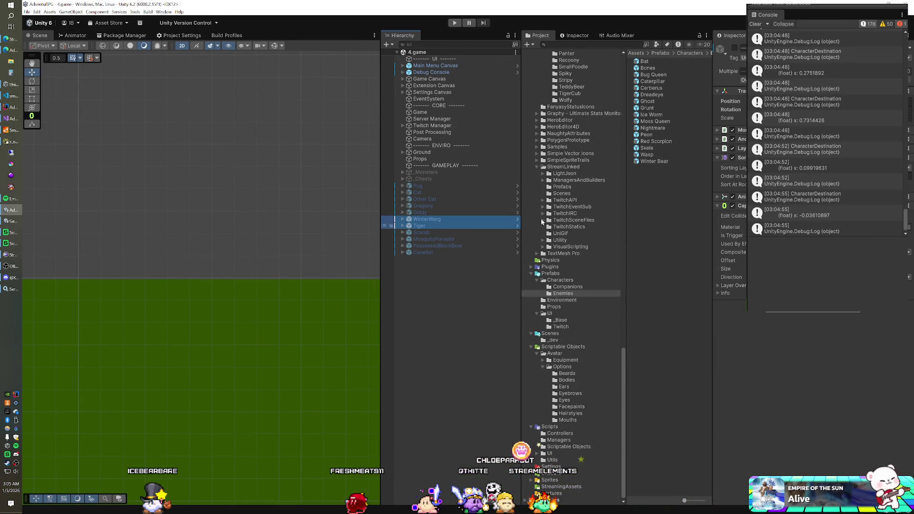
scroll(258, 197, "down", 2)
key("f")
scroll(241, 223, "down", 3)
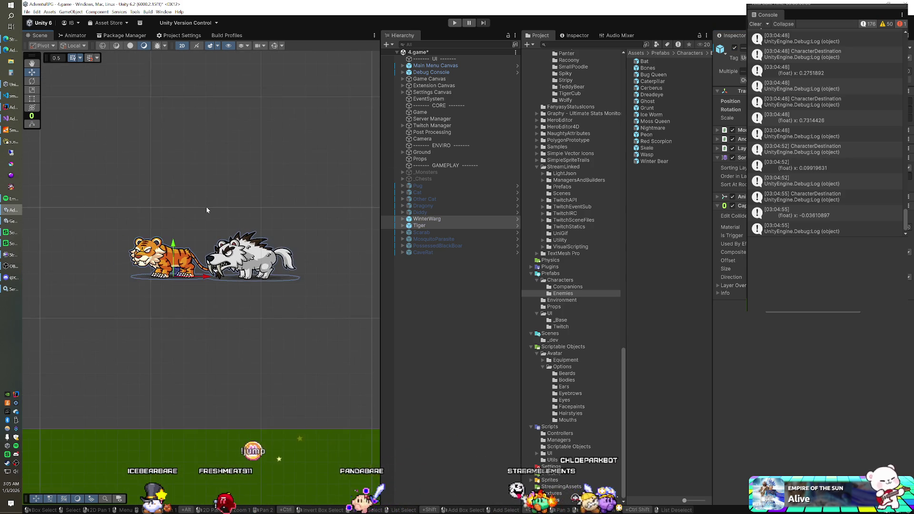
left_click_drag(232, 213, 204, 235)
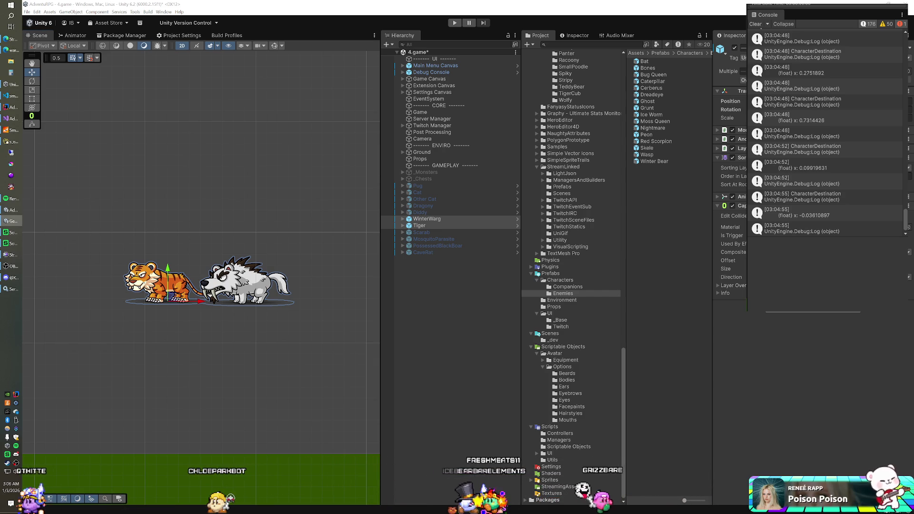
Play-test the WinterWarg and Tiger enemies, then bring up Navicat's enemy subtypes table
key("ctrl+p")
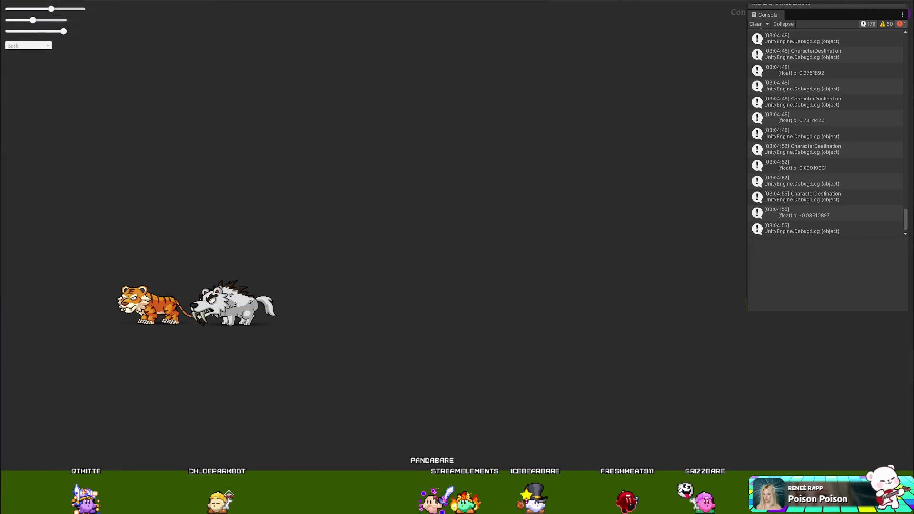
key("ctrl+p")
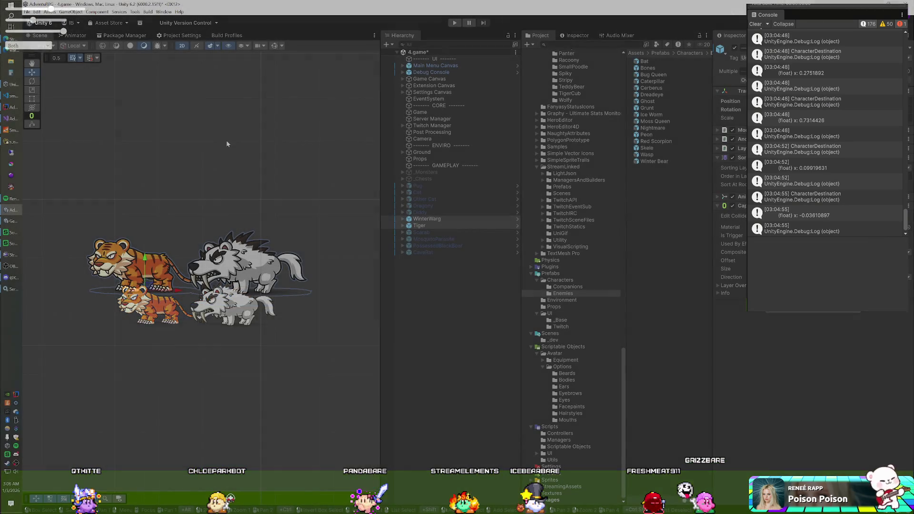
left_click(438, 220)
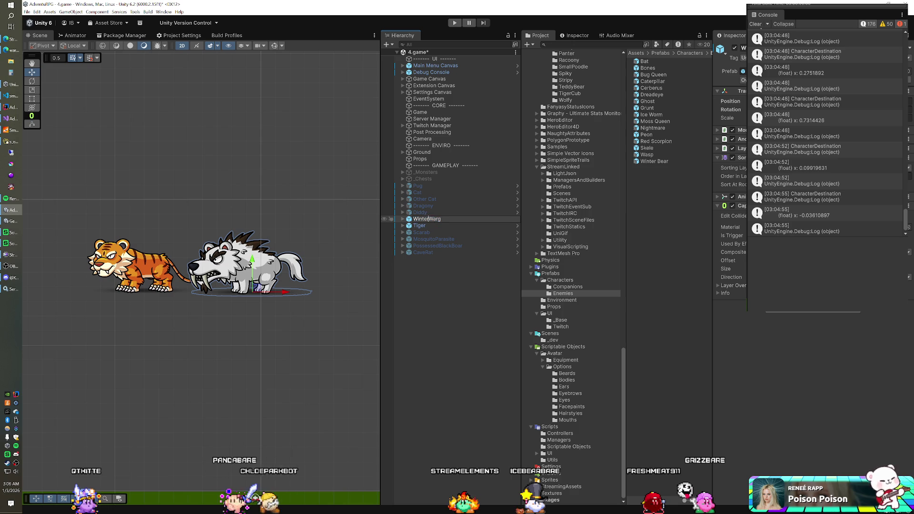
left_click(426, 224)
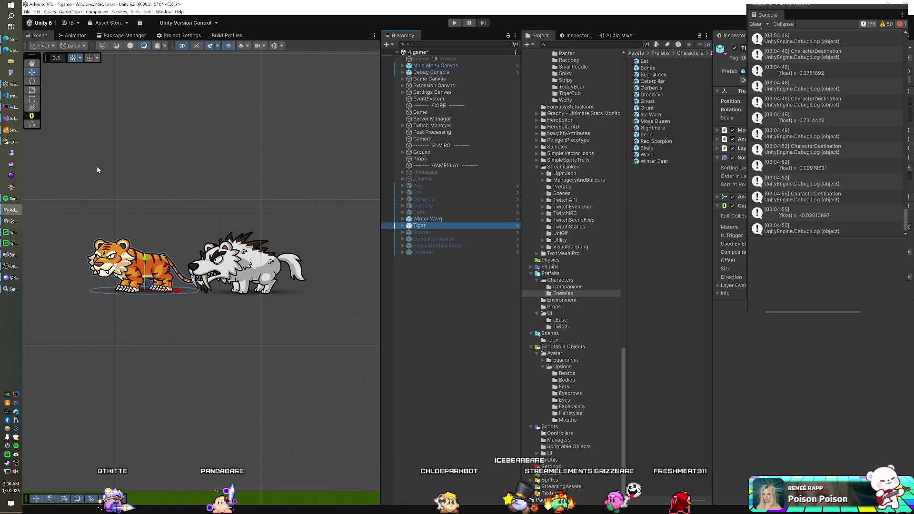
left_click(11, 141)
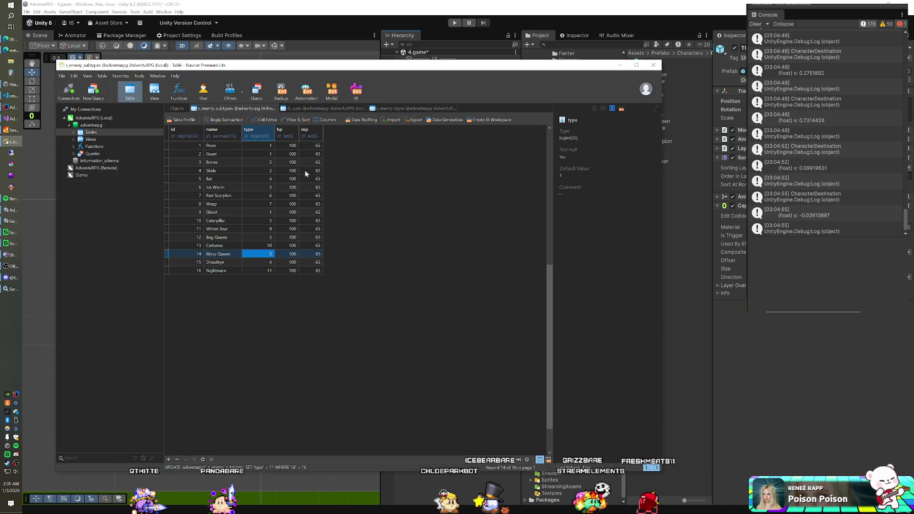
Add Winter Warg and Tiger rows below Nightmare in the s_enemy_subtypes table
left_click(228, 270)
key("Down")
type("inter Warg")
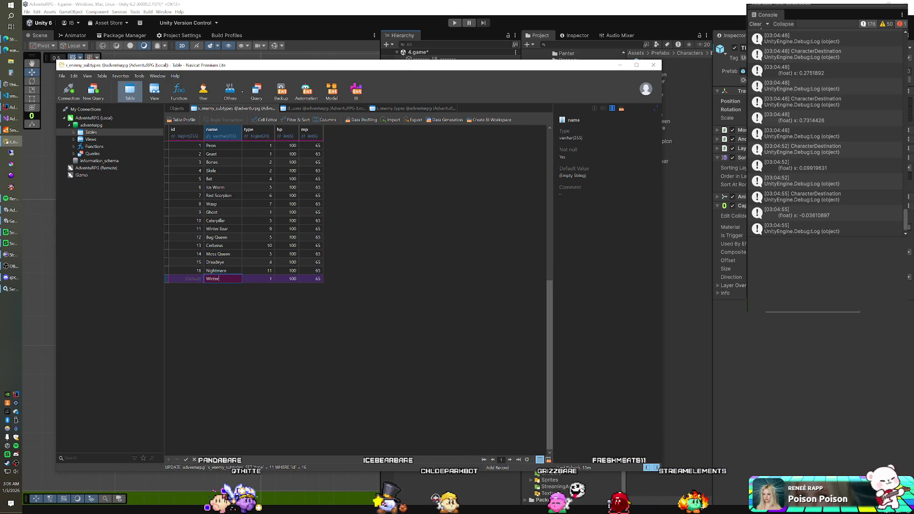
key("Tab")
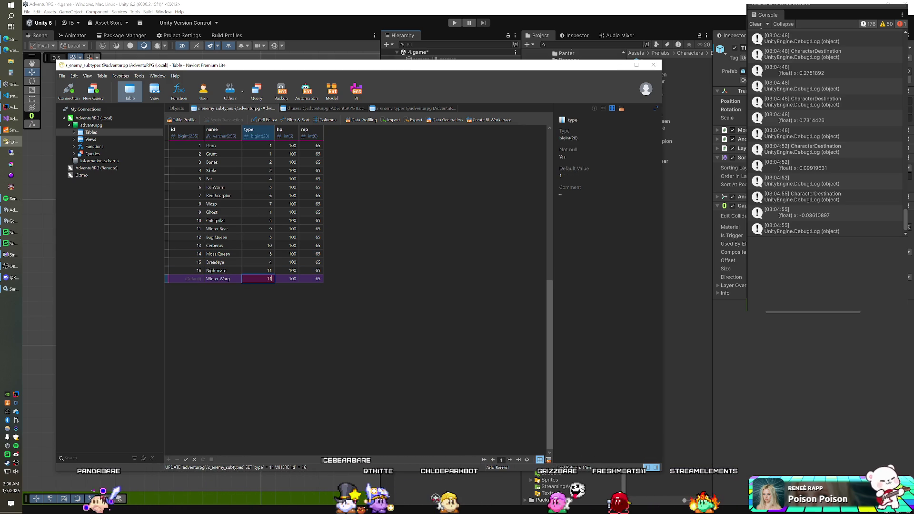
key("Down")
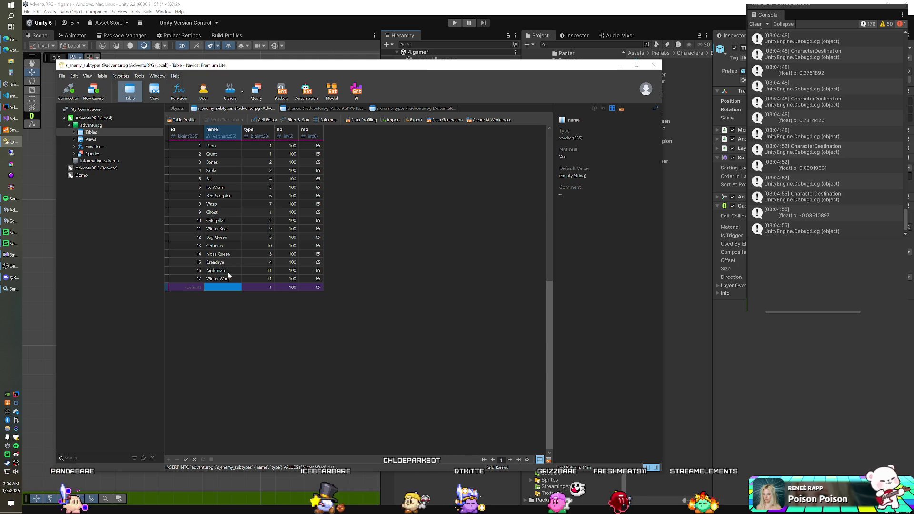
type("Tiger")
key("Tab")
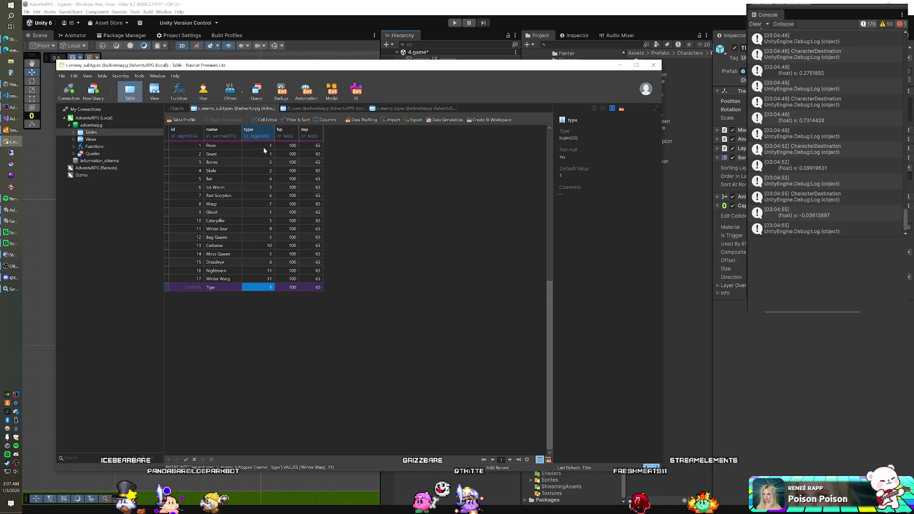
left_click(414, 108)
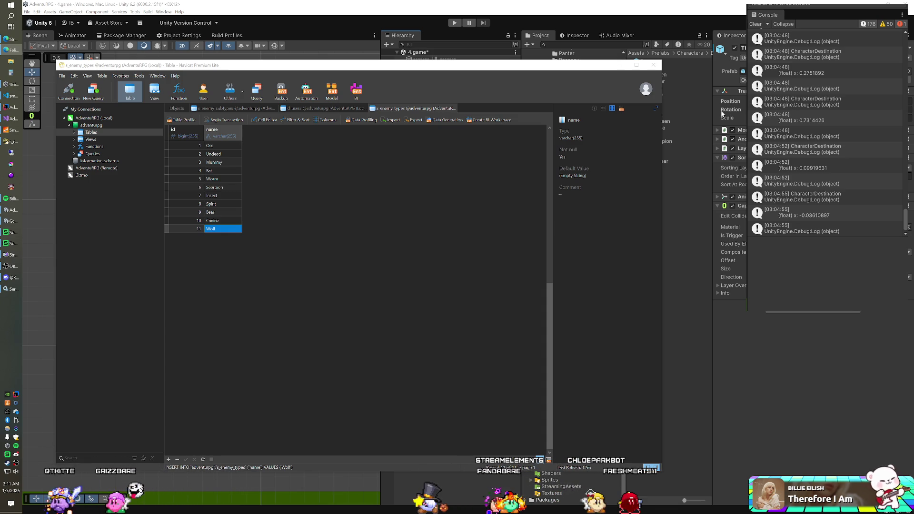
Add a Felidae record as enemy type 12 in s_enemy_types
key("Down")
type("Feli")
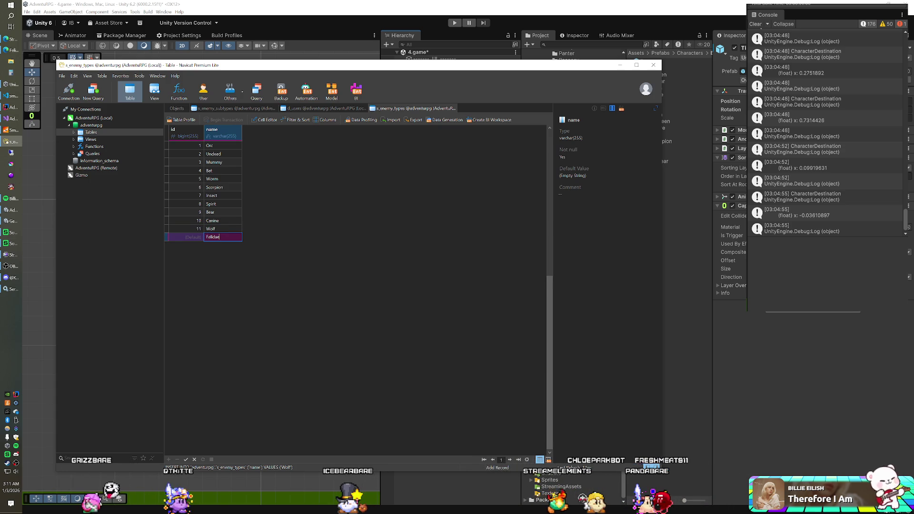
left_click(314, 109)
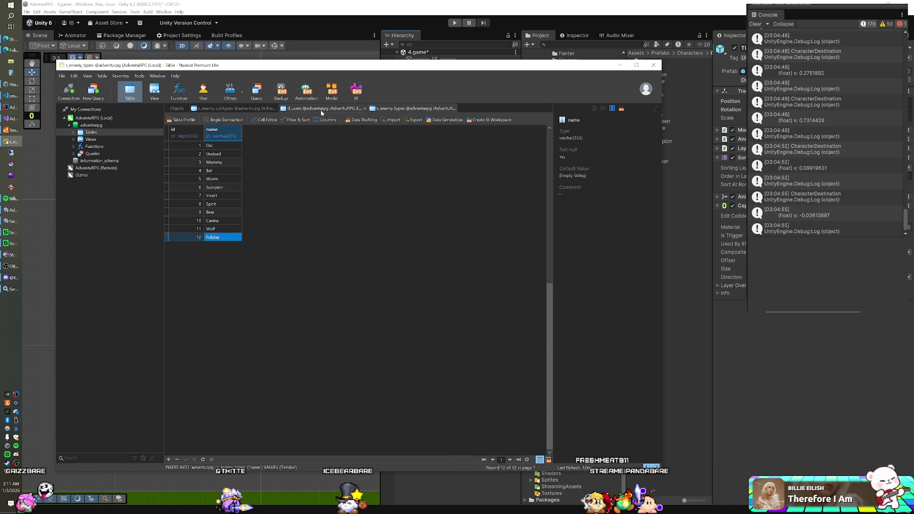
Save the new Tiger row in s_enemy_subtypes and return to Unity
left_click(221, 109)
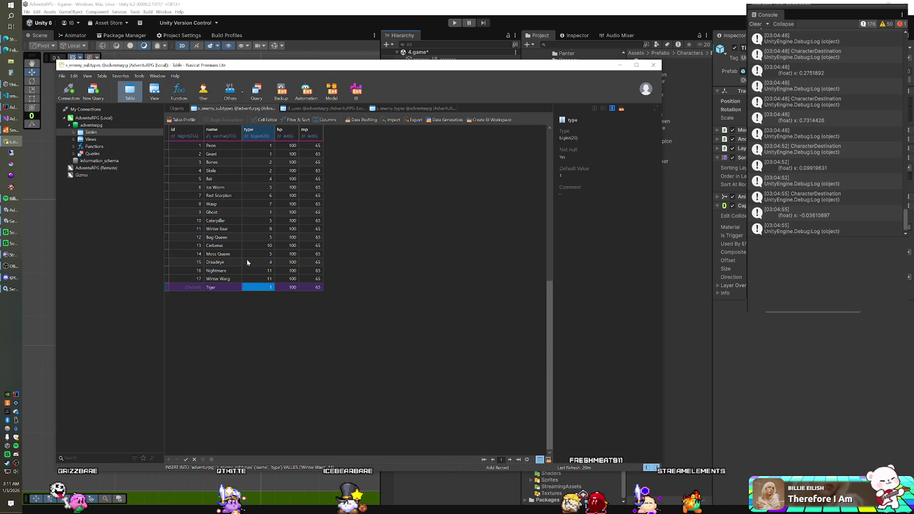
key("Return")
key("Up")
key("Up")
key("Up")
left_click(458, 31)
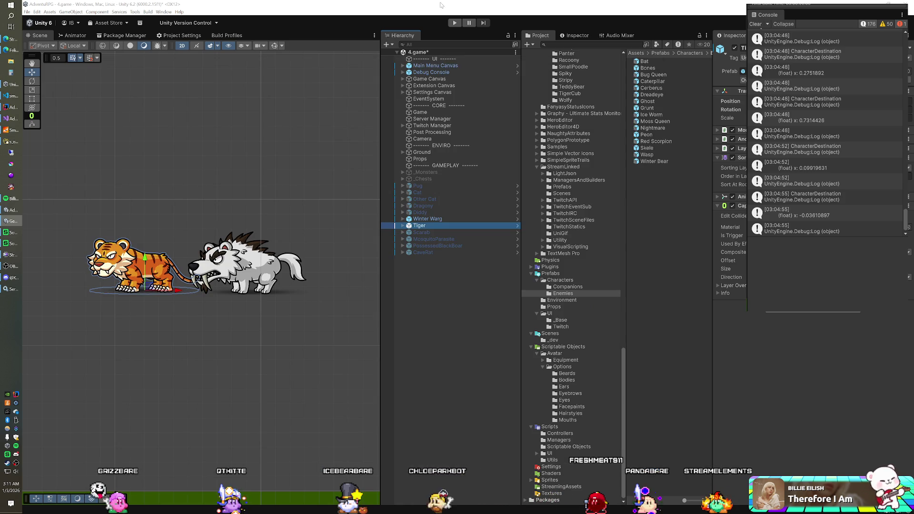
Put Tiger and Winter Warg on the Character layer (this object only) and add MMO Enemy to both
left_click(431, 219, "ctrl")
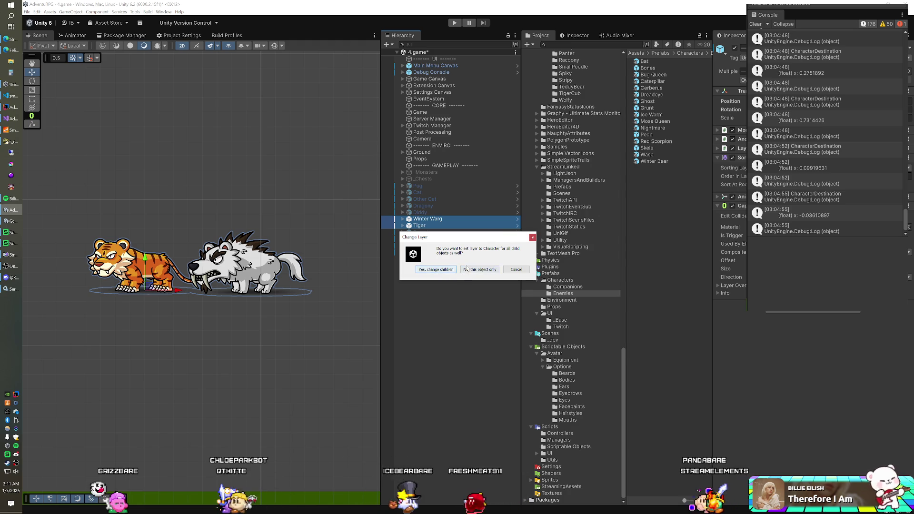
left_click(463, 269)
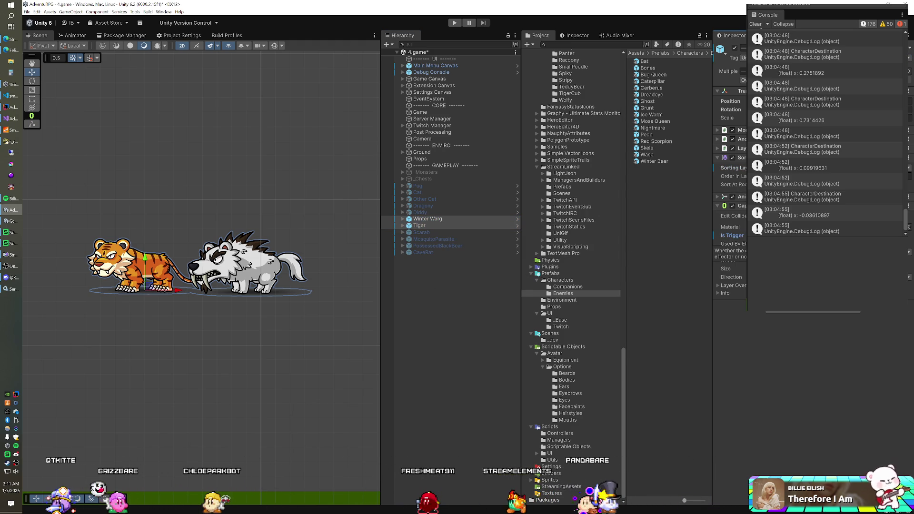
left_click(813, 310)
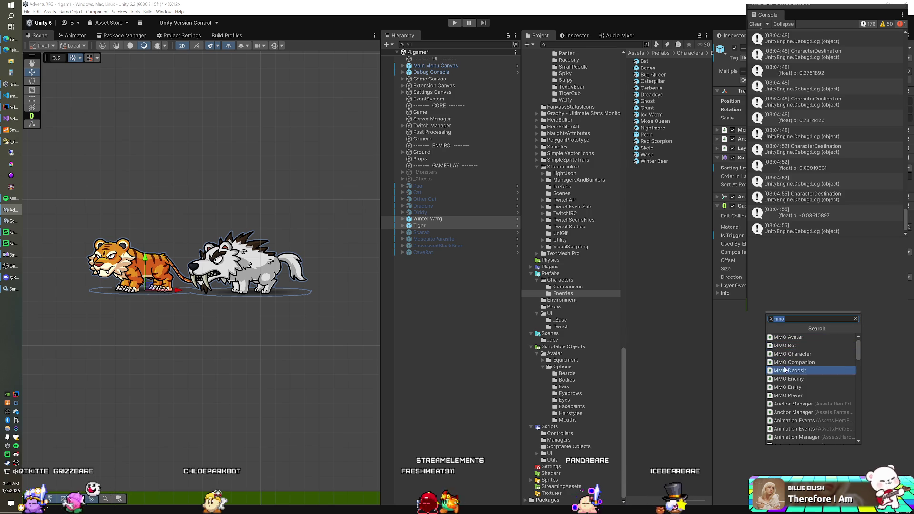
left_click(788, 379)
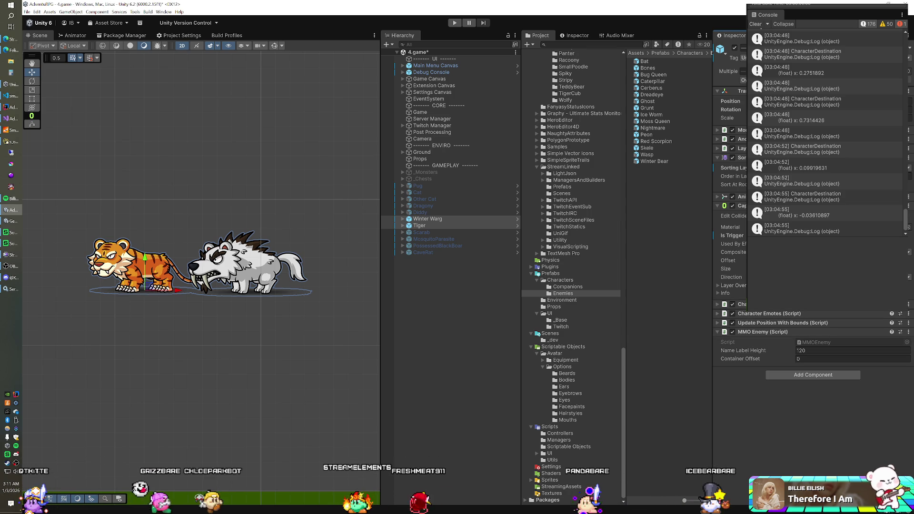
left_click_drag(435, 221, 658, 217)
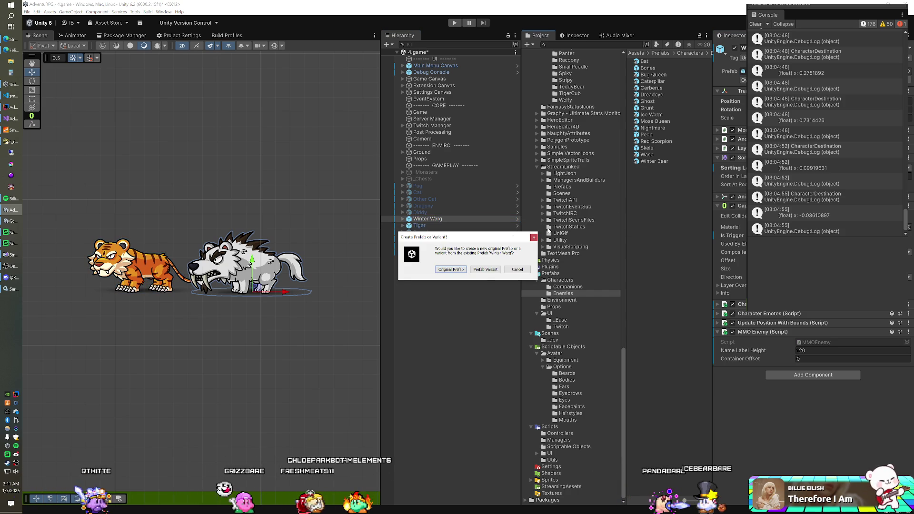
Save Winter Warg and Tiger as prefab variants in the Enemies folder
left_click(484, 270)
left_click_drag(419, 225, 531, 244)
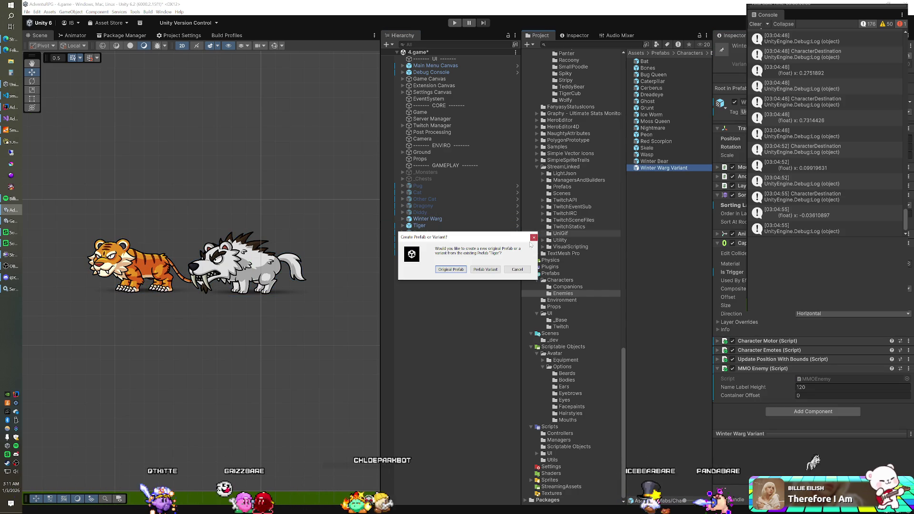
left_click(485, 269)
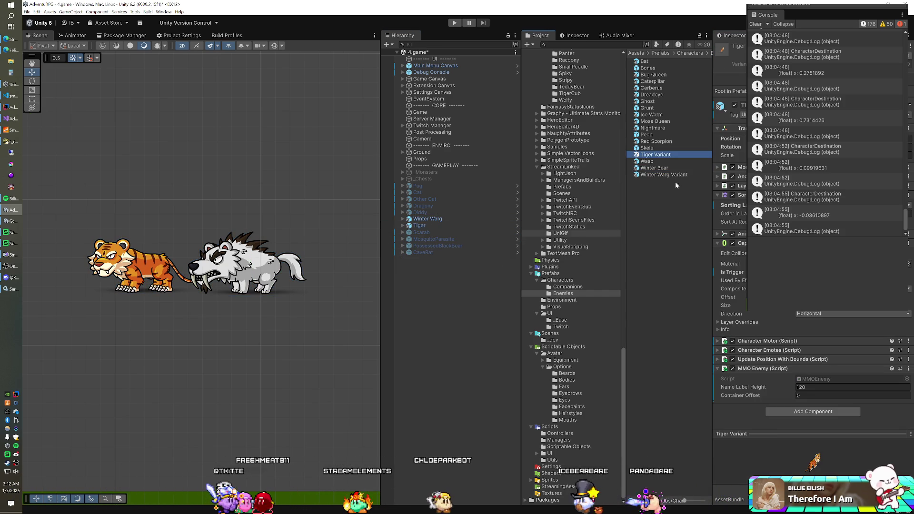
Rename the 'Tiger Variant' and 'Winter Warg Variant' prefabs to Tiger and Winter Warg
left_click(671, 156)
key("End")
key("BackSpace")
key("BackSpace")
key("BackSpace")
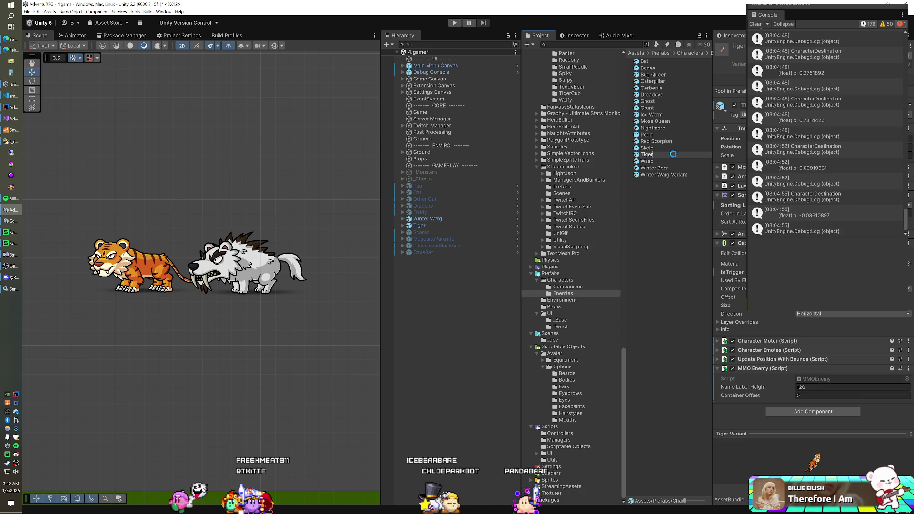
left_click(685, 174)
key("End")
key("BackSpace")
key("BackSpace")
key("BackSpace")
key("Return")
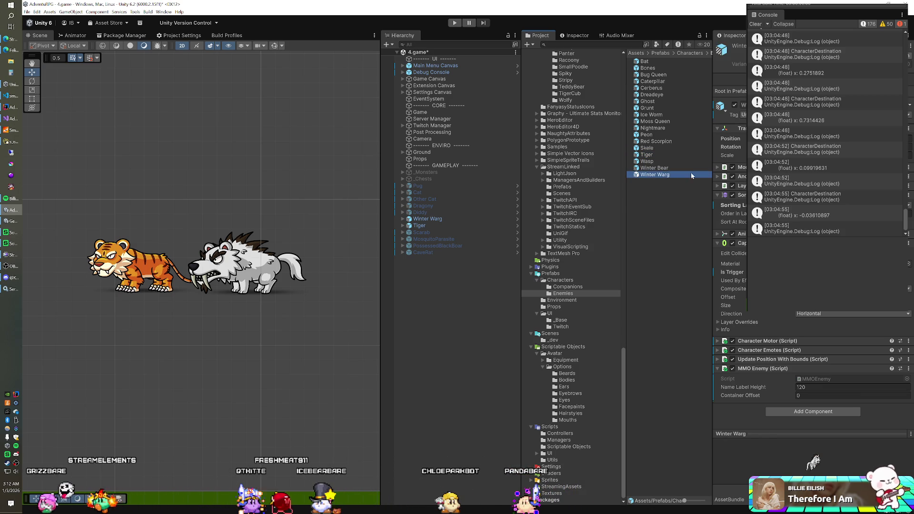
left_click(427, 218)
left_click(419, 225, "shift")
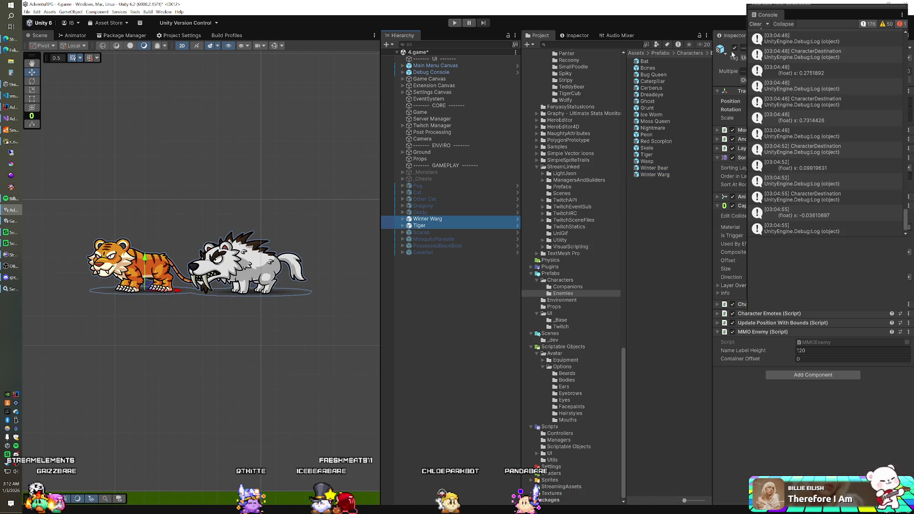
Deactivate Winter Warg and Tiger in the scene and add both prefabs to Spawn Manager's Enemy Prefabs
left_click(734, 48)
left_click(420, 112)
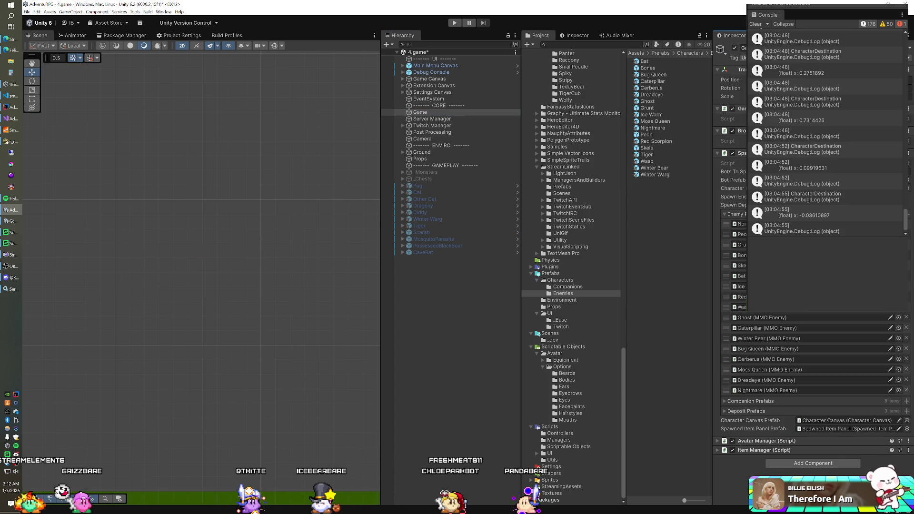
left_click_drag(655, 174, 730, 215)
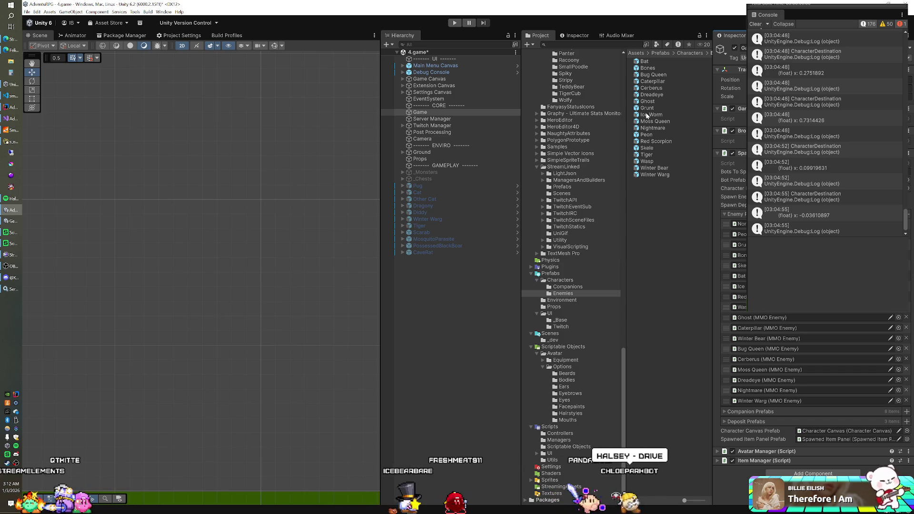
left_click_drag(646, 154, 731, 215)
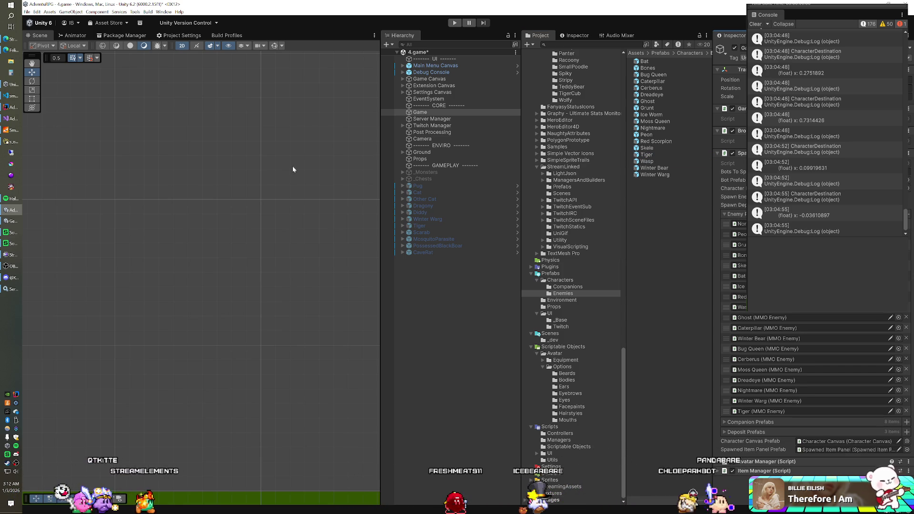
left_click(12, 129)
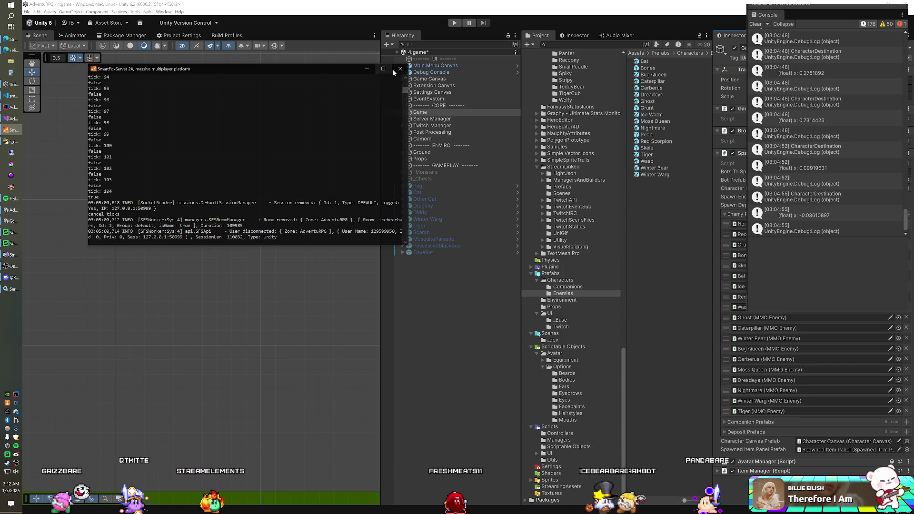
Minimize the restarted SmartFoxServer console and return to the Unity editor
left_click(366, 69)
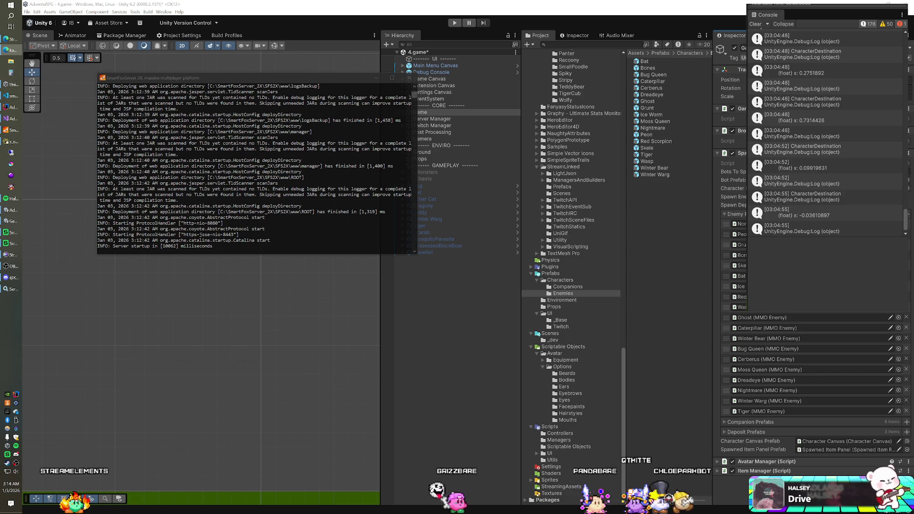
left_click(389, 6)
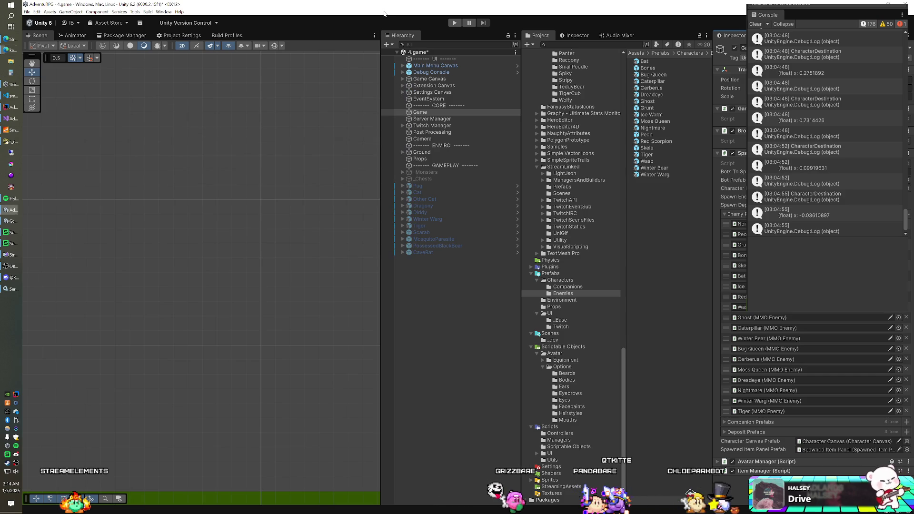
Run the game and hide the floating Console to watch Tiger and Winter Warg spawn
left_click(454, 24)
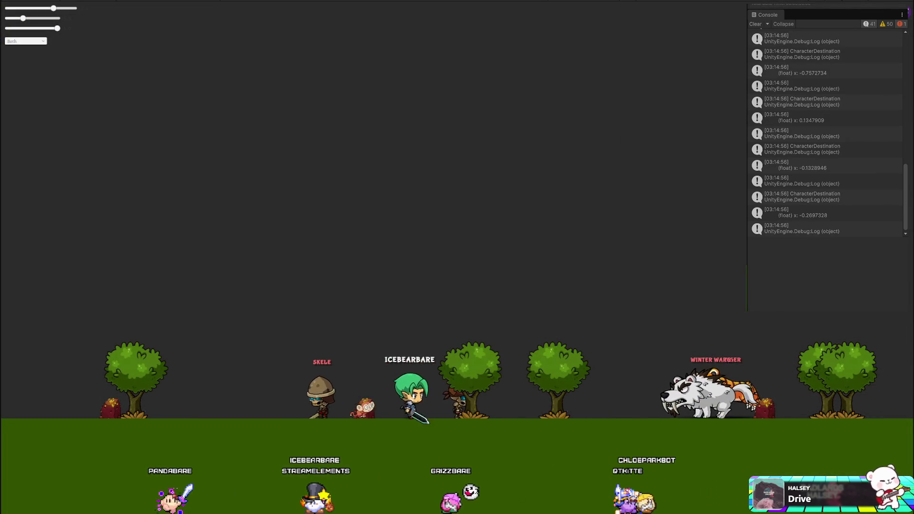
key("alt+Tab")
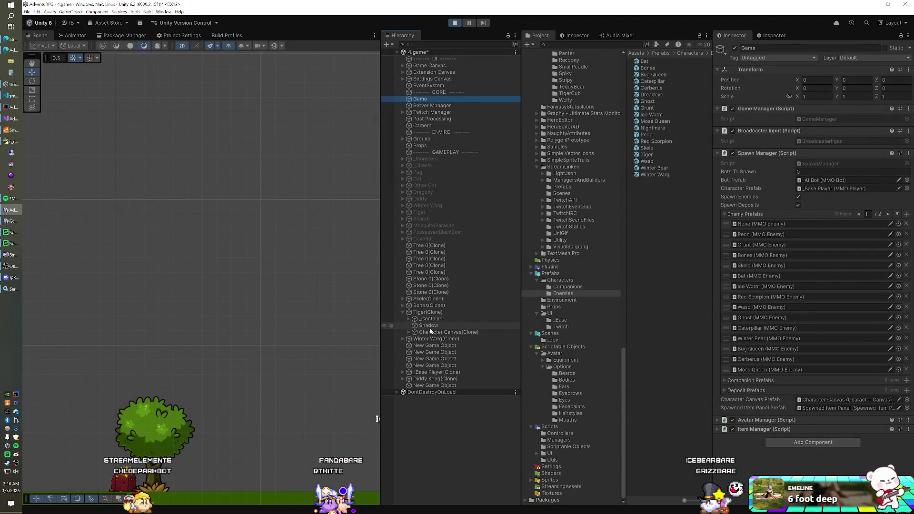
Lower Tiger's clone Name Panel and set the Tiger prefab's Name Label Height to 103
left_click(408, 332)
left_click(438, 339)
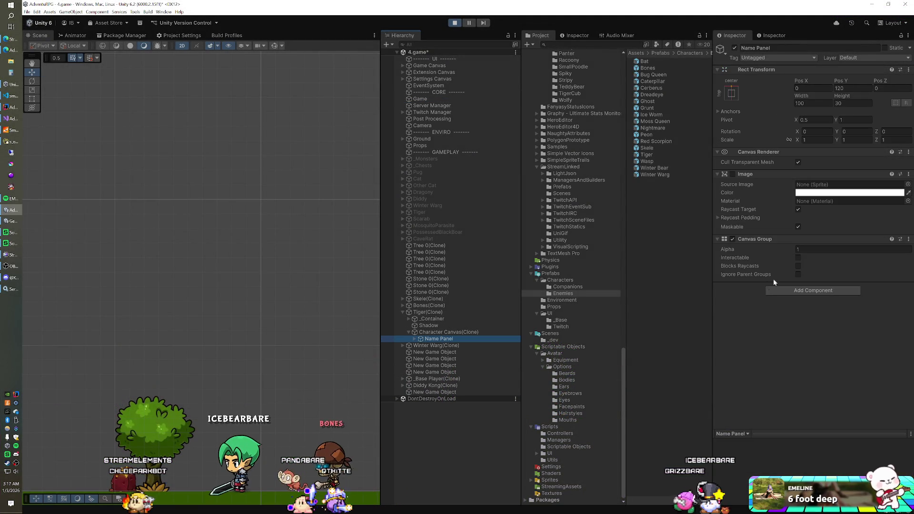
left_click_drag(848, 84, 840, 86)
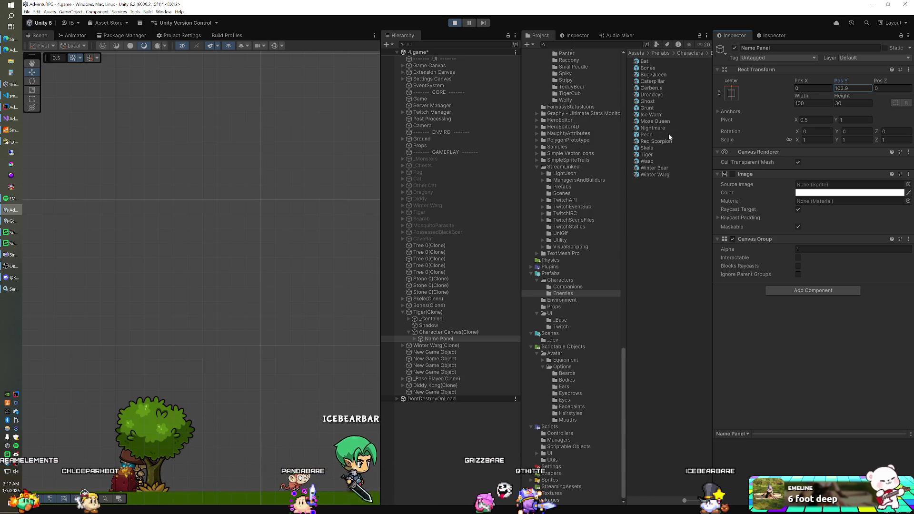
left_click(645, 155)
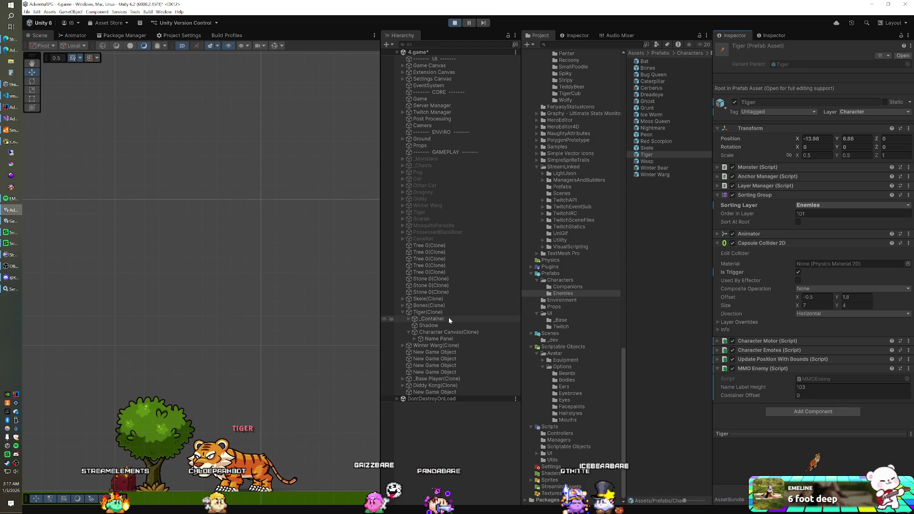
Set the Winter Warg prefab's Name Label Height to 128 from its clone's Name Panel, then stop play mode
left_click(403, 346)
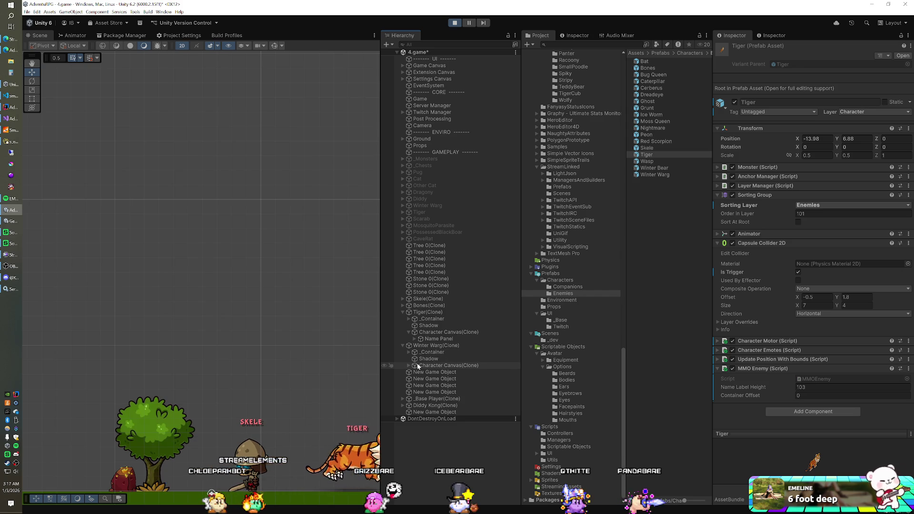
left_click(434, 372)
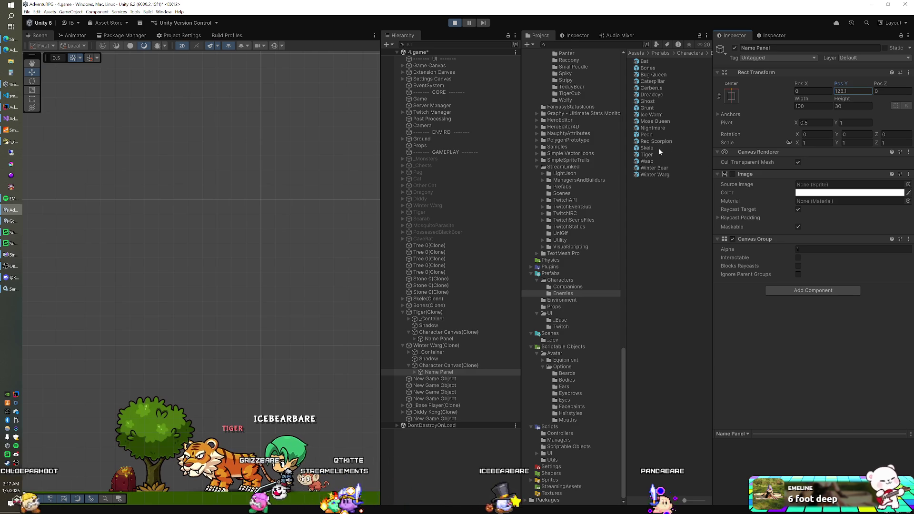
left_click(655, 174)
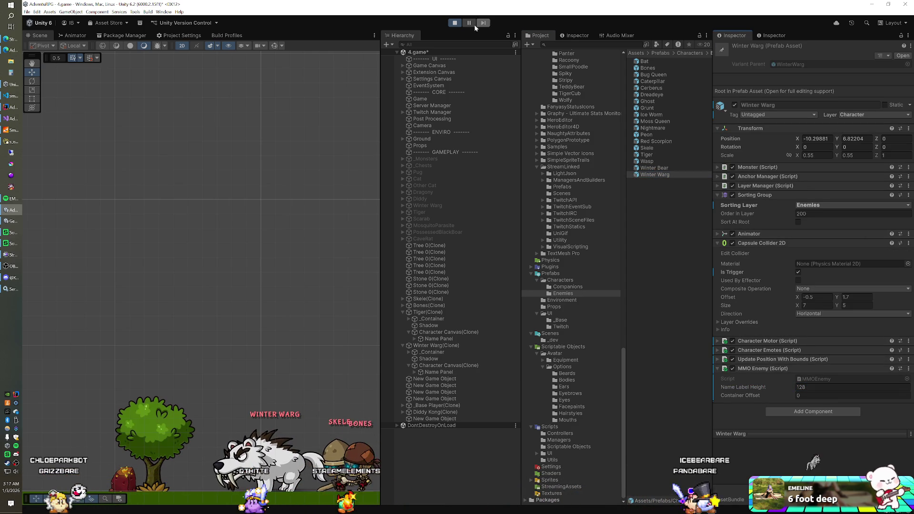
left_click(454, 23)
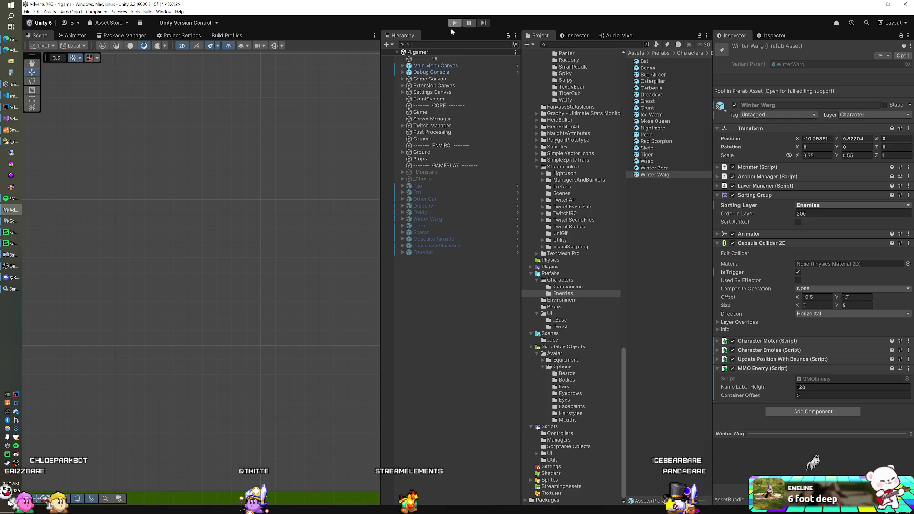
Activate Scarab and MosquitoParasite, put both on the Character layer, and make their colliders triggers
left_click(438, 233)
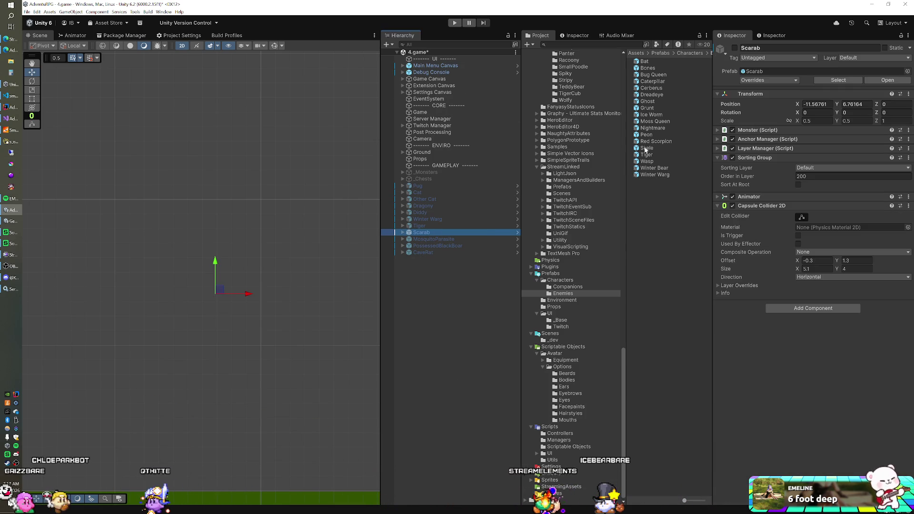
left_click(735, 49)
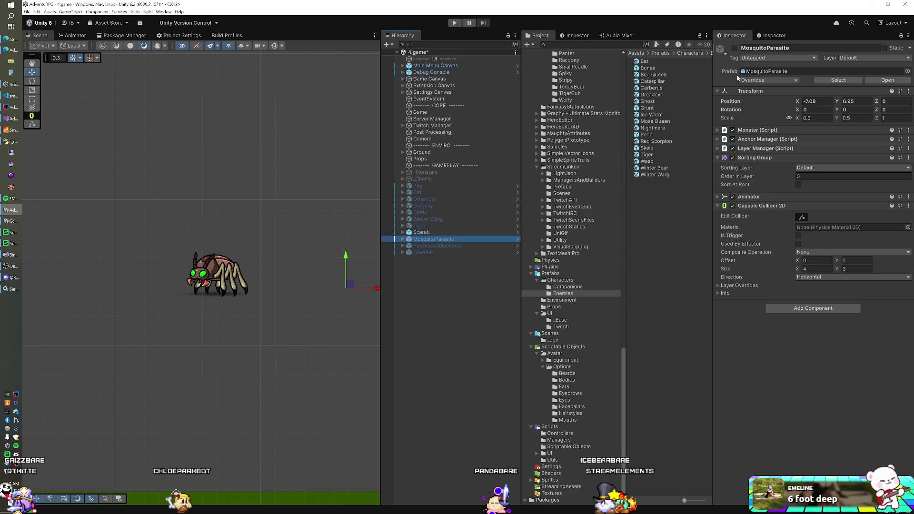
left_click(735, 48)
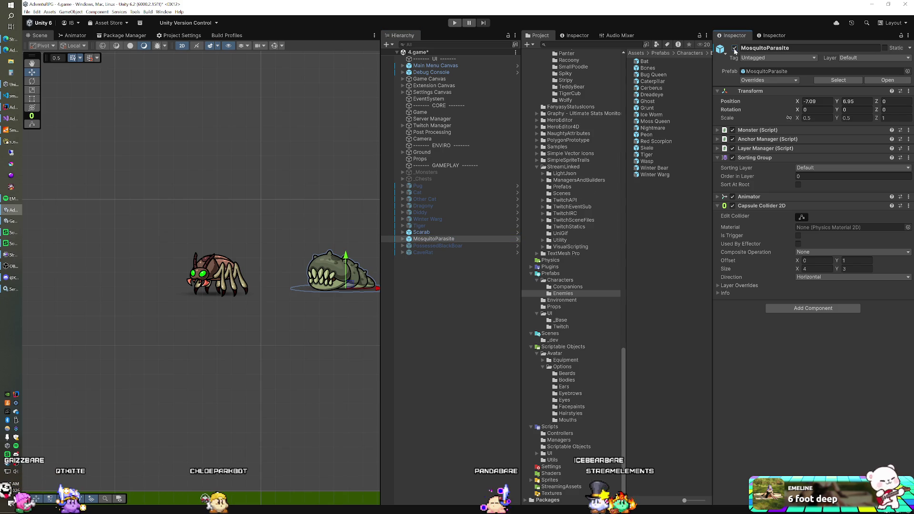
left_click(447, 233, "ctrl")
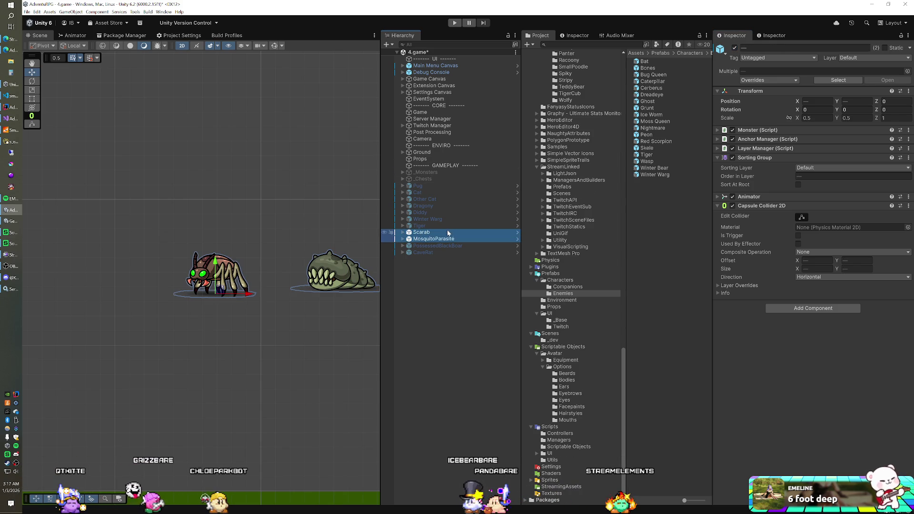
left_click(851, 57)
left_click(857, 98)
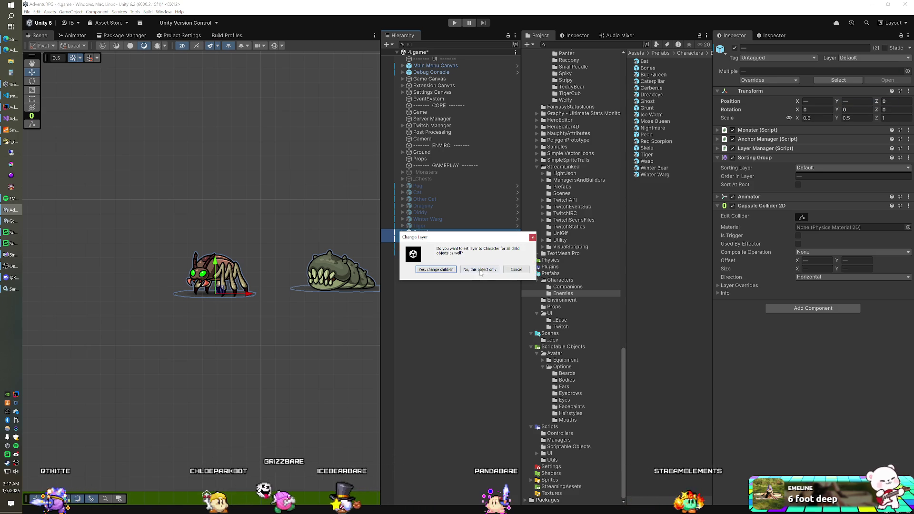
key("Return")
left_click(798, 235)
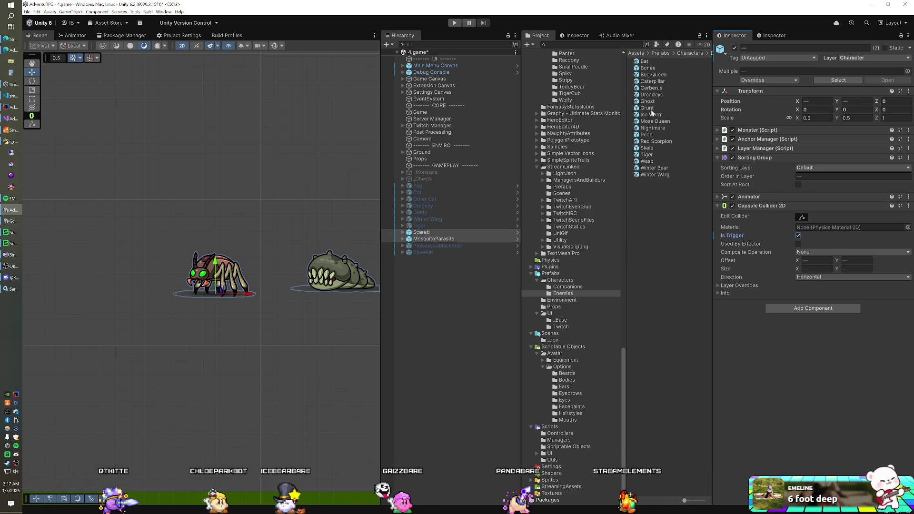
Set both enemies' Sorting Layer to Enemies and add the four enemy scripts, including MMO Enemy
left_click(652, 130)
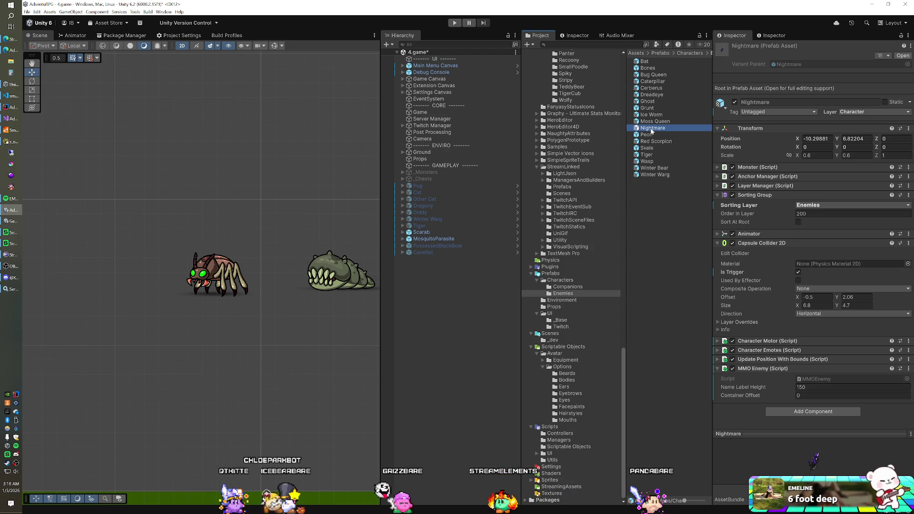
left_click(447, 232)
left_click(445, 238, "ctrl")
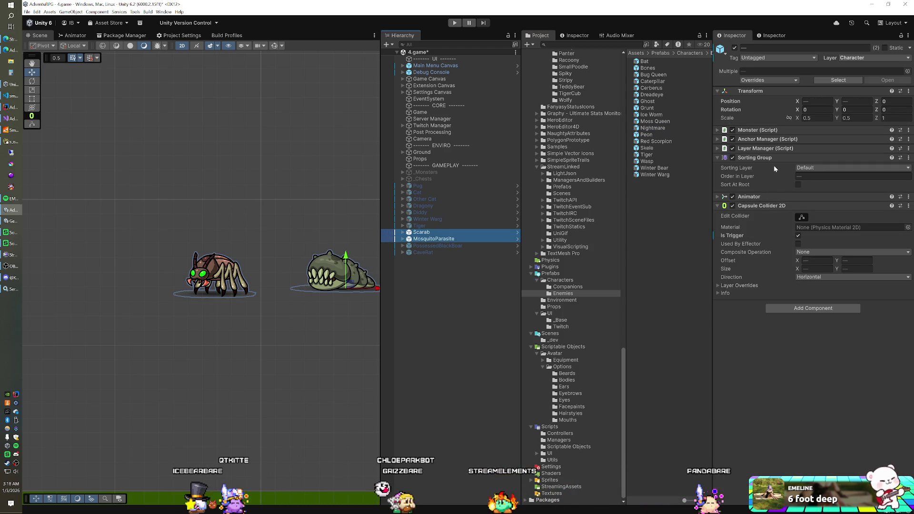
left_click(809, 168)
left_click(816, 184)
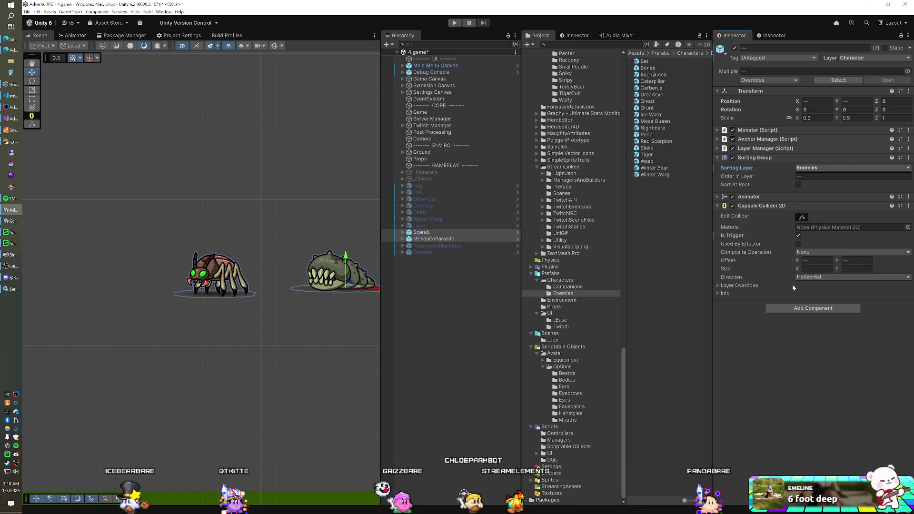
left_click(775, 308)
left_click(780, 375)
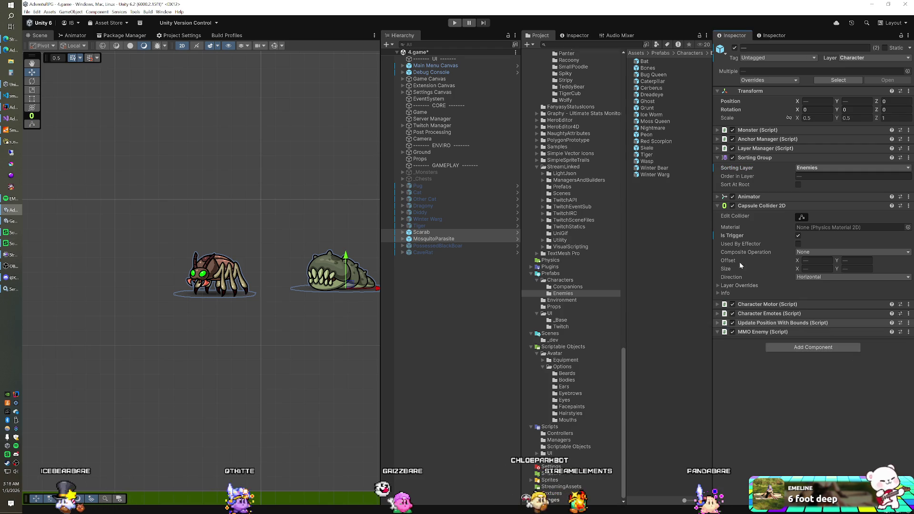
Save Scarab and MosquitoParasite as prefab variants in the Enemies folder and deactivate both scene objects
mouse_move(444, 234)
left_mouse_down()
mouse_move(436, 232)
mouse_move(559, 240)
left_mouse_up()
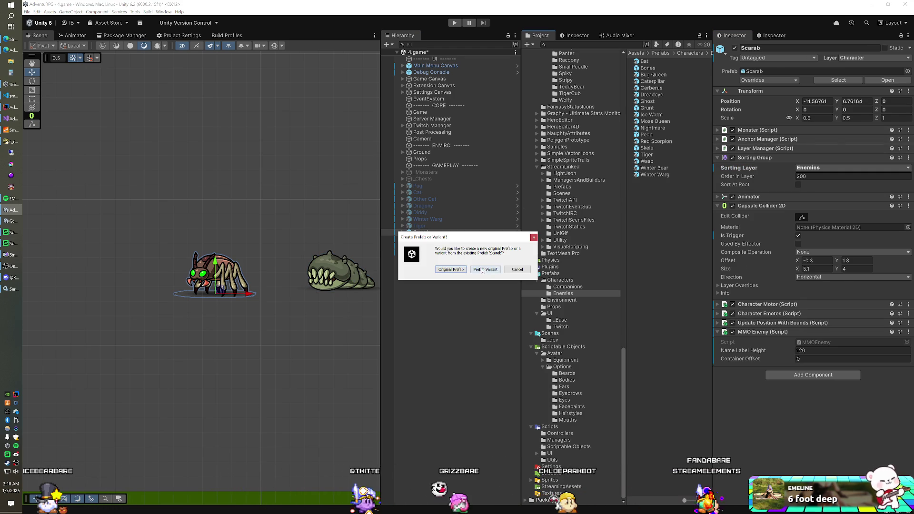
left_click(483, 270)
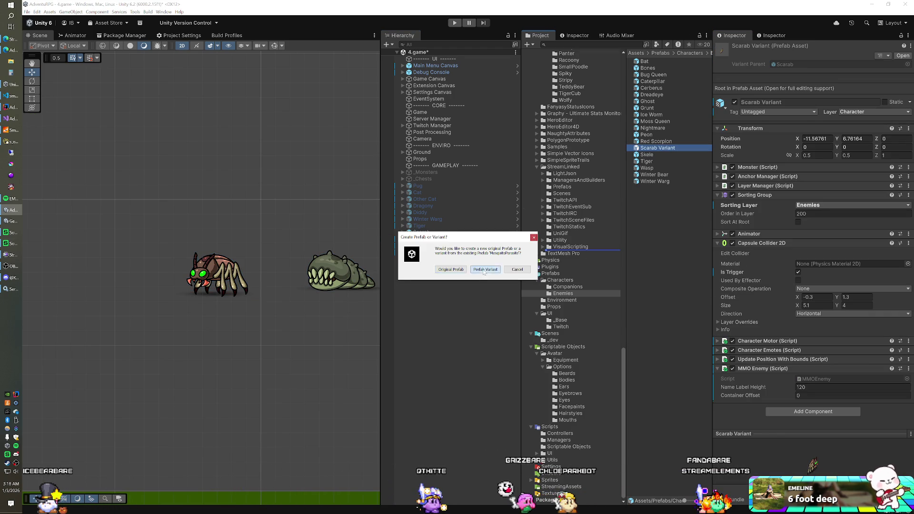
left_click(483, 270)
left_click(454, 238)
left_click(424, 231, "ctrl")
left_click(735, 49)
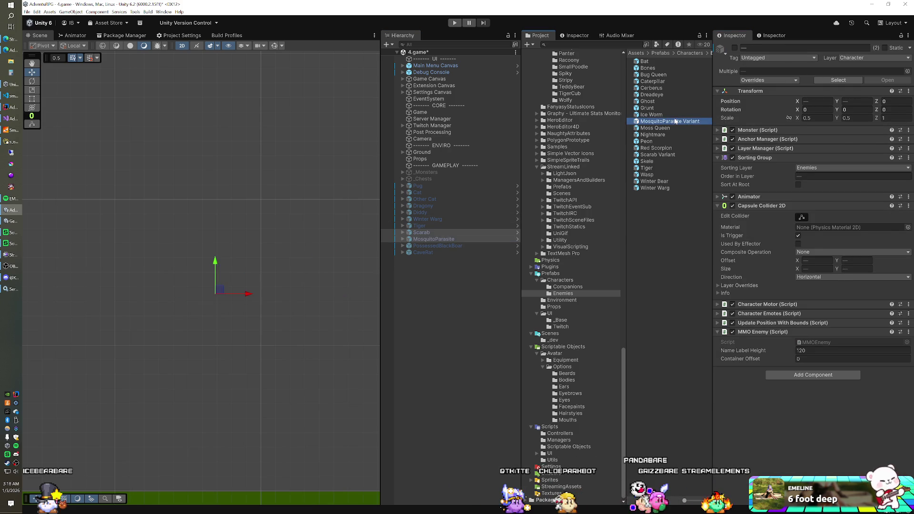
Rename the variant assets to Scarab and Mosquito Parasite
left_click(676, 122)
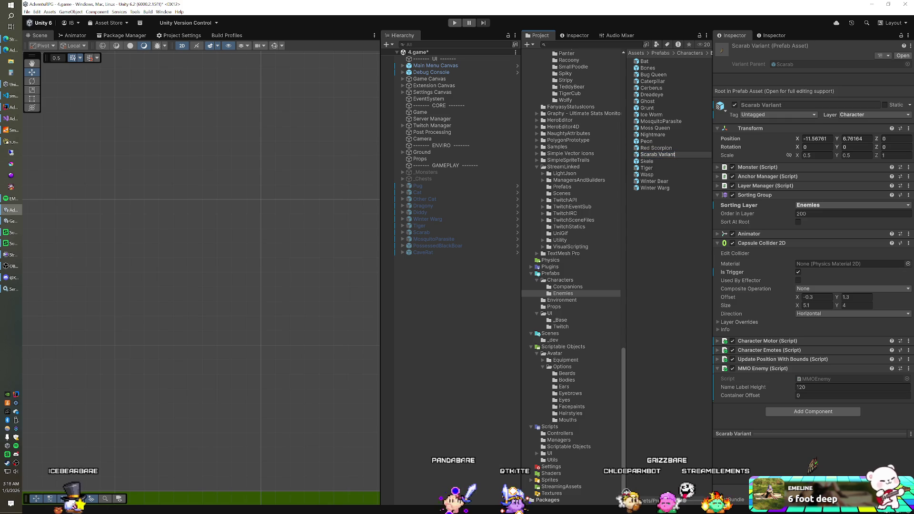
type("Scarab")
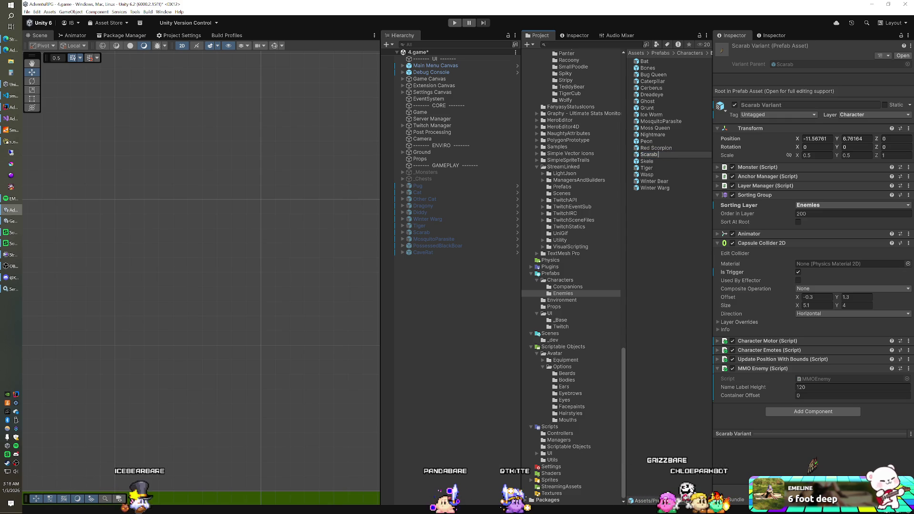
key("Return")
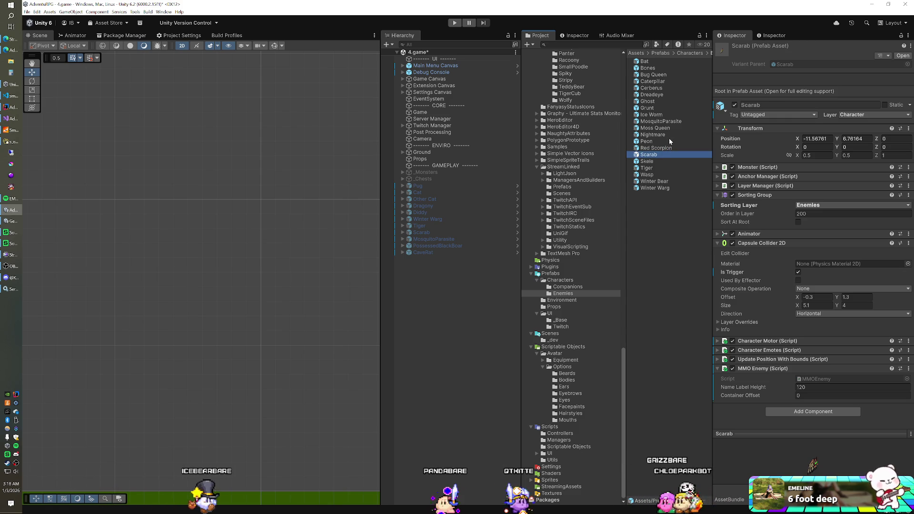
left_click(663, 122)
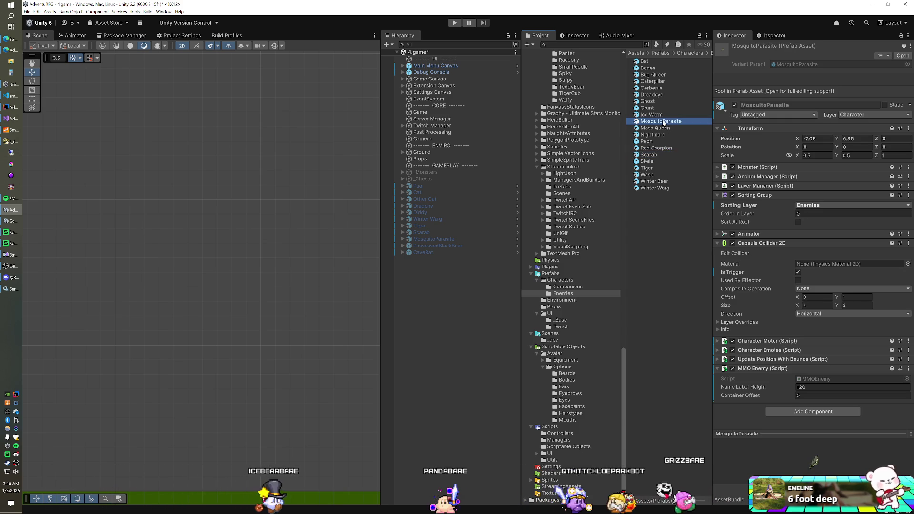
left_click(663, 122)
key("Return")
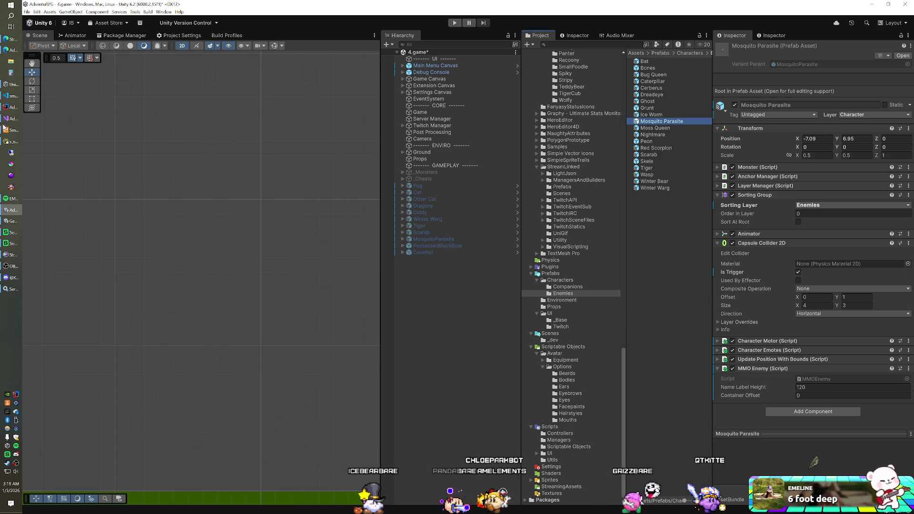
left_click(14, 141)
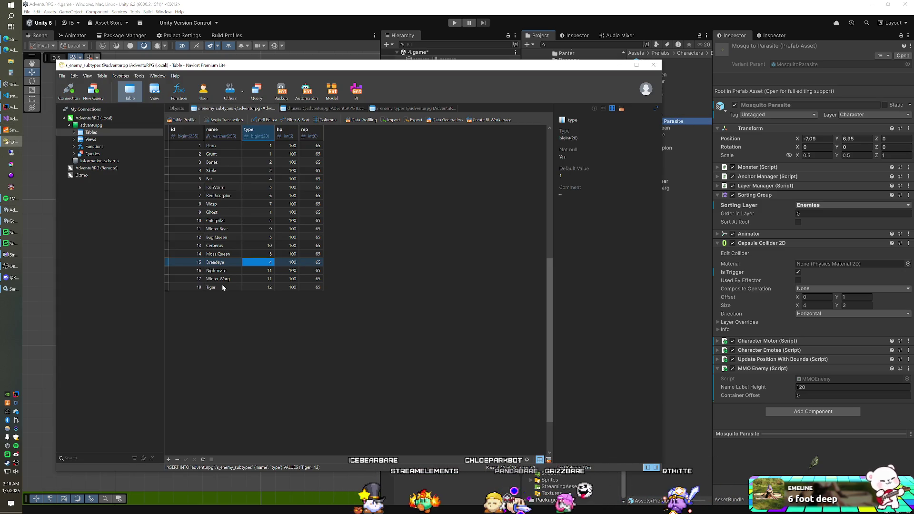
left_click(469, 53)
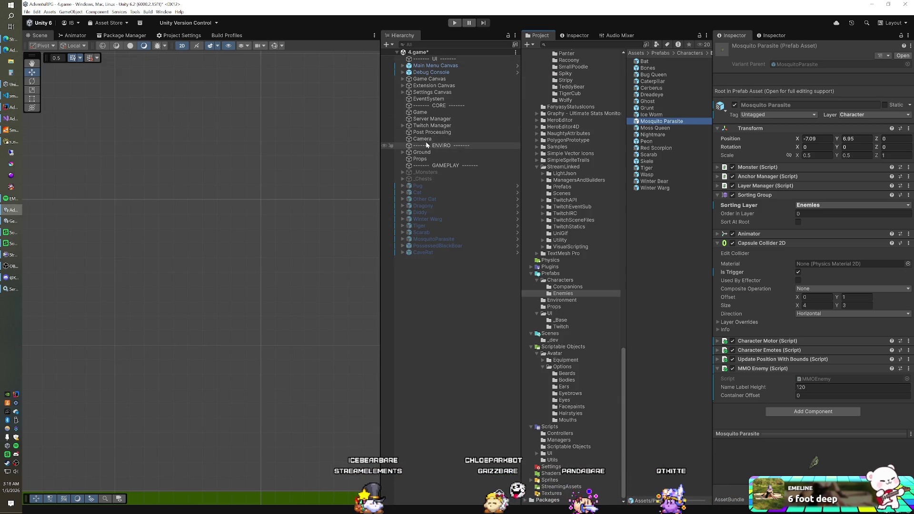
Drag the Mosquito Parasite and Scarab prefabs onto the Game object's Spawn Manager Enemy Prefabs list
left_click(421, 113)
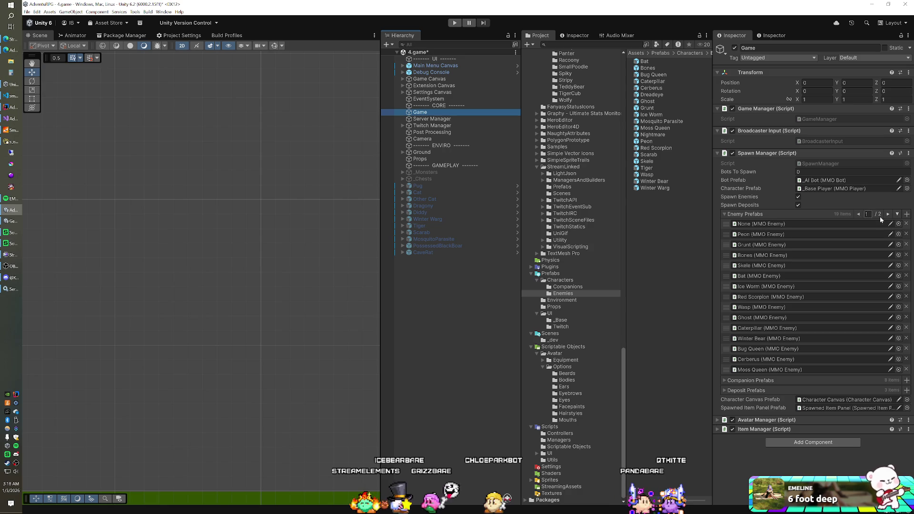
left_click(898, 215)
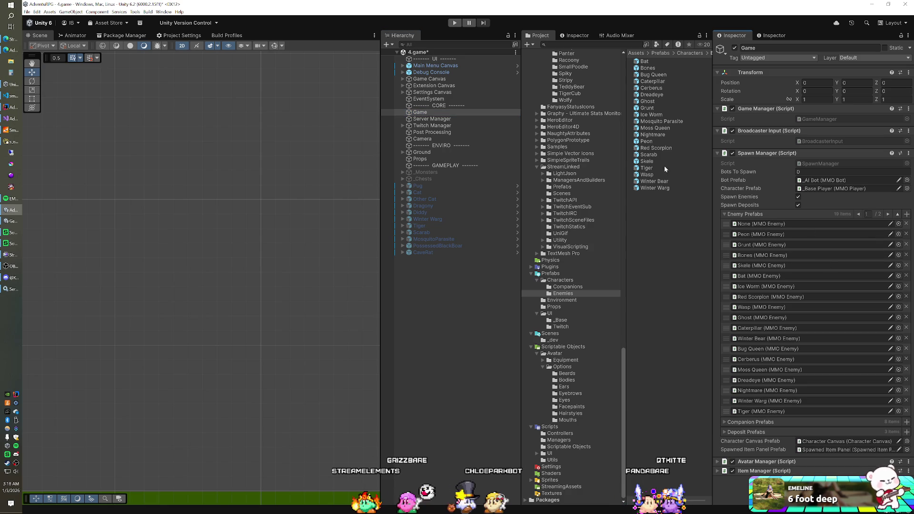
left_click_drag(663, 124, 756, 217)
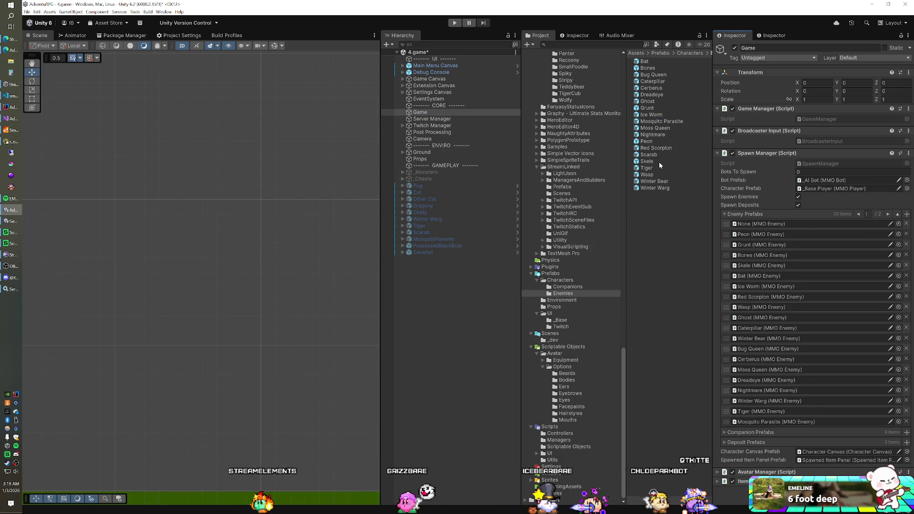
mouse_move(653, 155)
left_mouse_down()
mouse_move(676, 162)
mouse_move(752, 223)
mouse_move(745, 215)
left_mouse_up()
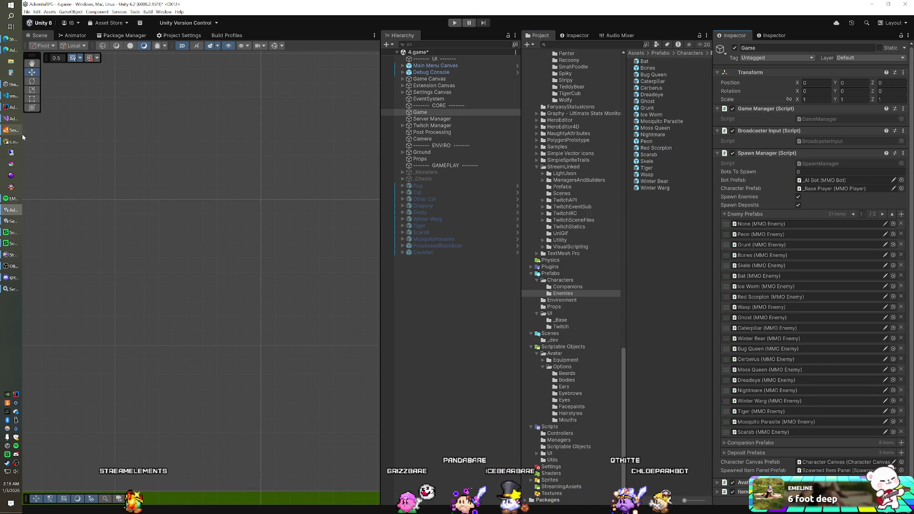
left_click(8, 141)
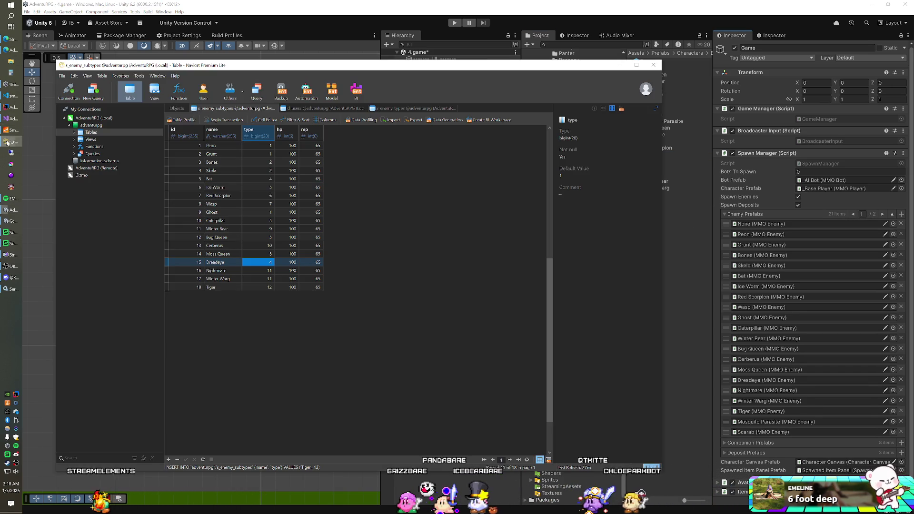
Append a Mosquito Parasite row with type 5 below Tiger in s_enemy_subtypes
double_click(219, 287)
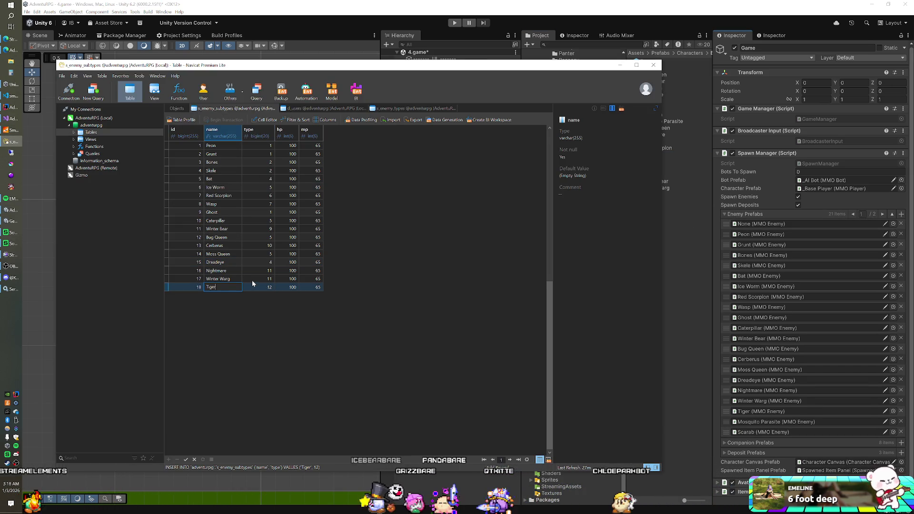
key("Down")
type("Mos")
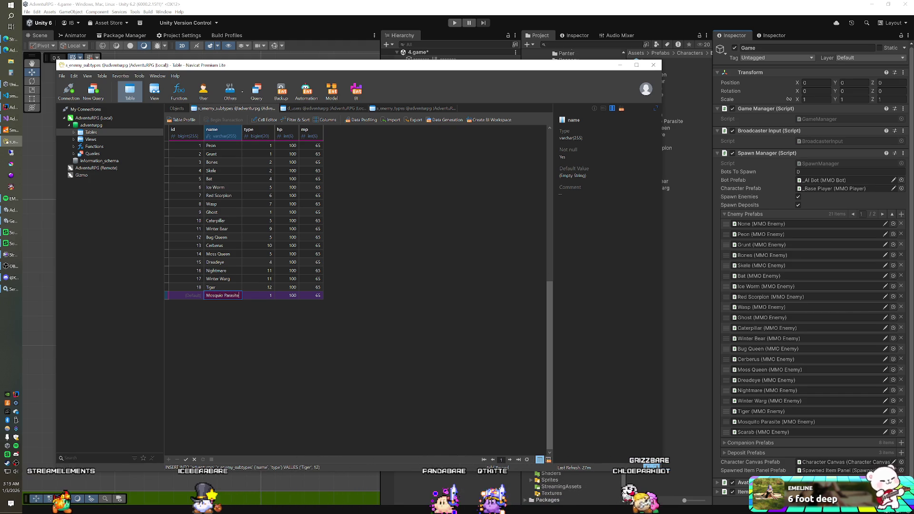
key("Tab")
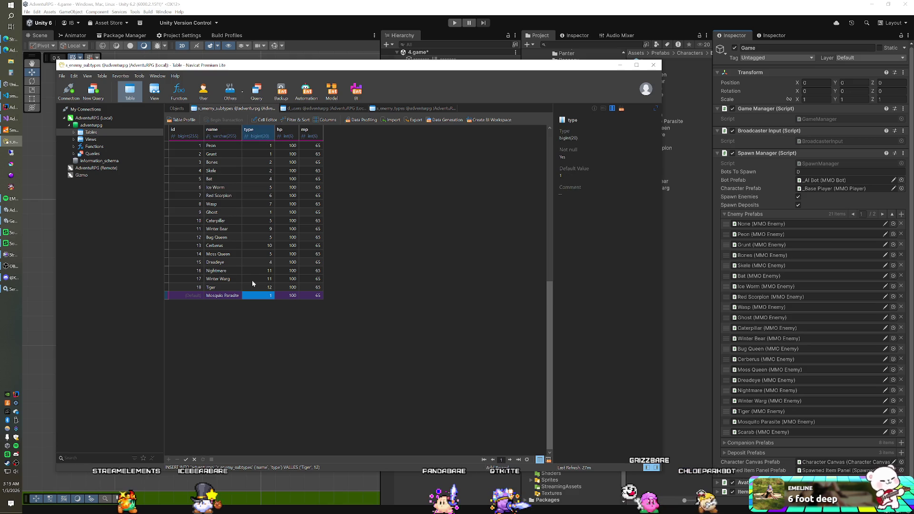
type("5")
key("Down")
Add a Scarab row with type 7, then restart the SmartFoxServer game server
key("Left")
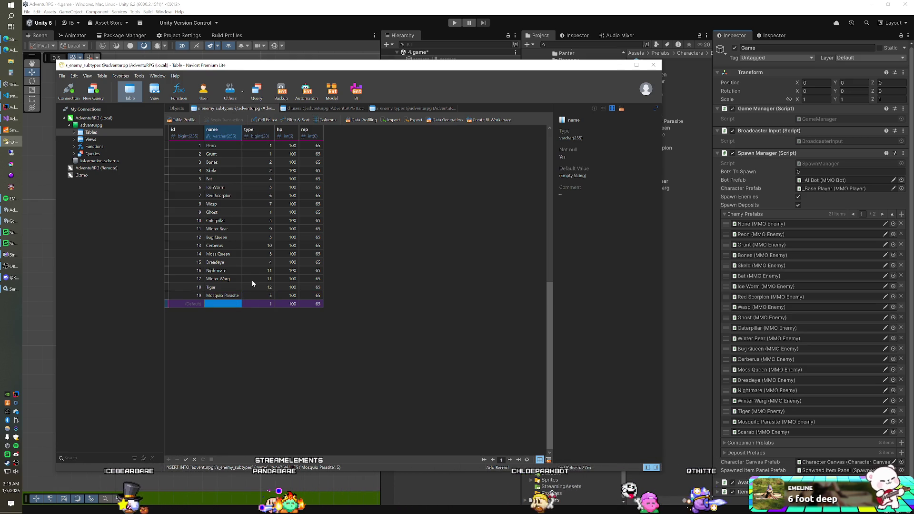
type("Scarab")
key("Tab")
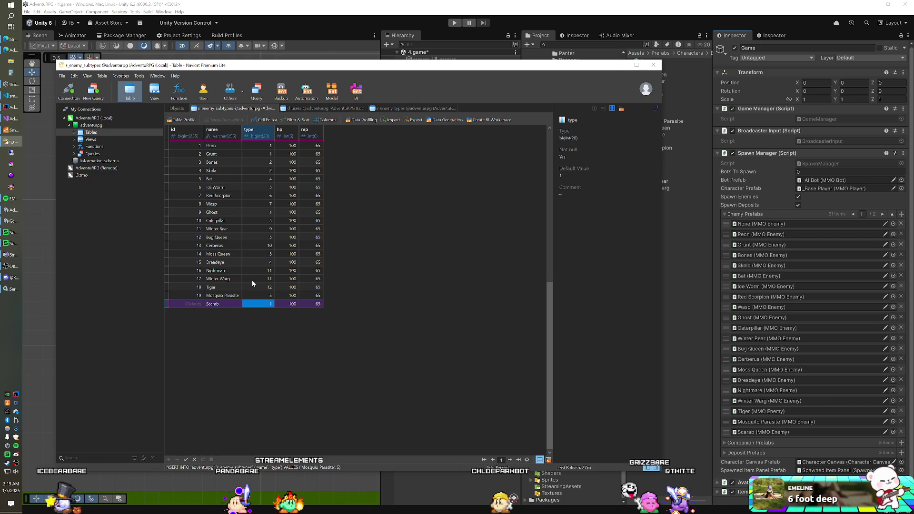
left_click(248, 304)
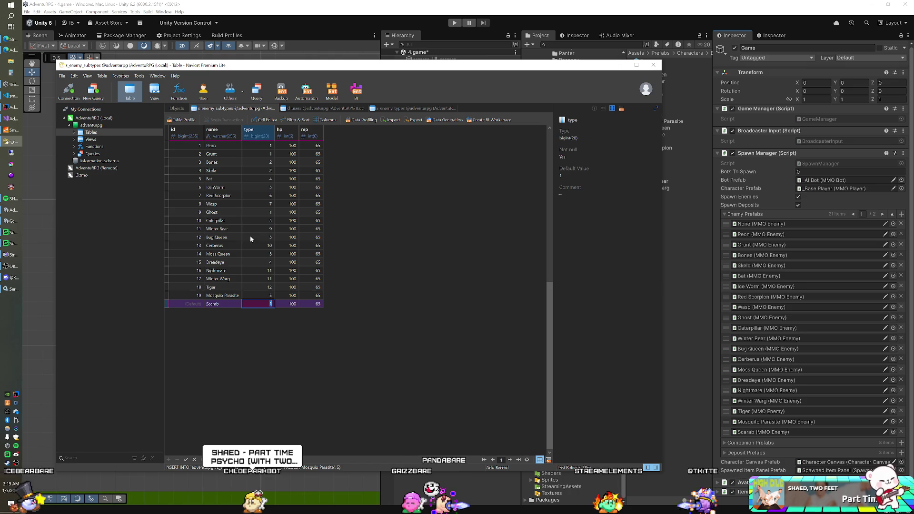
type("7")
key("Return")
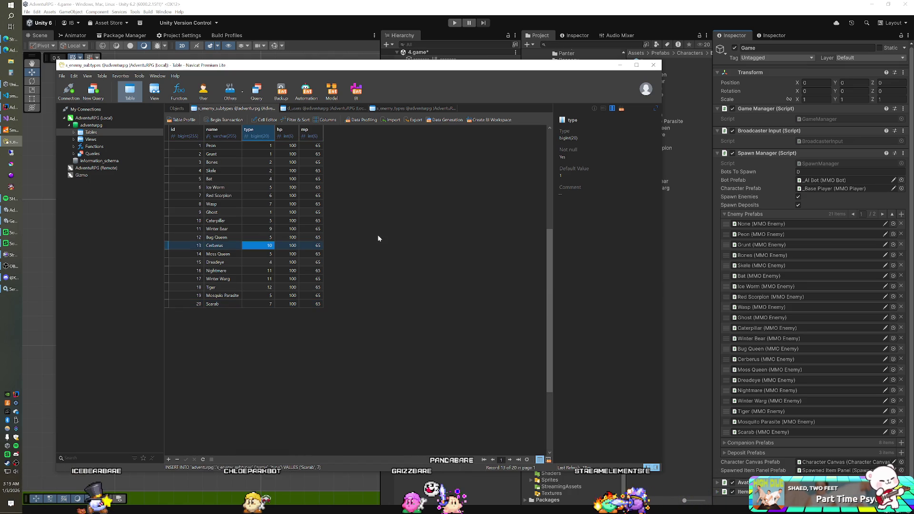
key("alt+Tab")
left_click(409, 77)
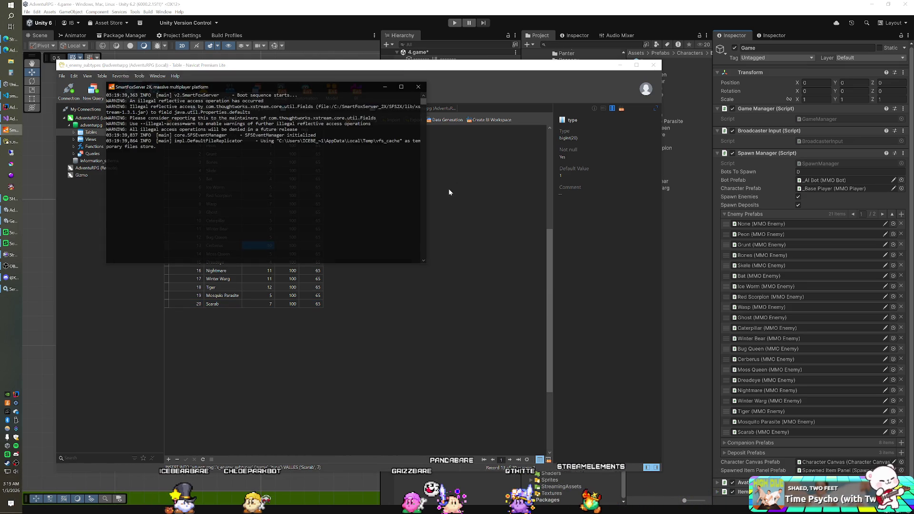
Switch back to Unity and enter play mode so Scarab and Mosquito Parasite spawn
key("alt+Tab")
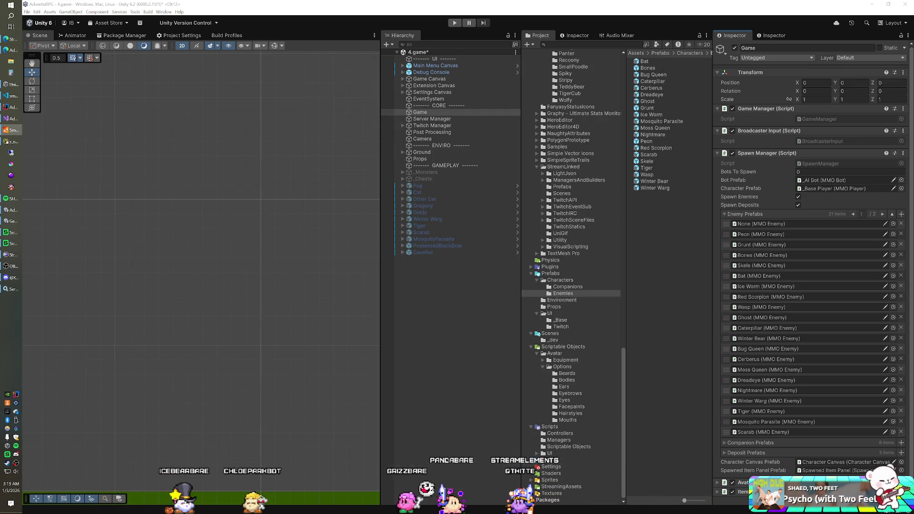
key("ctrl+p")
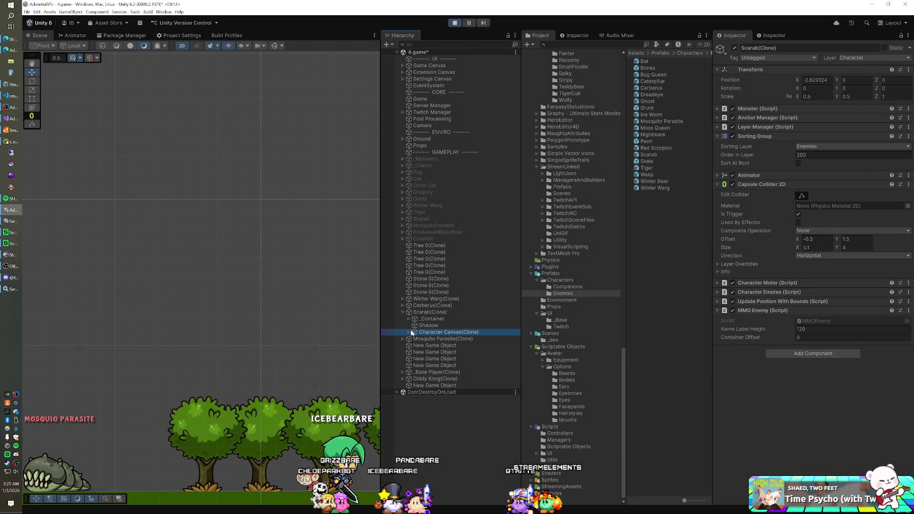
Drag the Scarab clone's Name Panel Pos Y down and set the Scarab prefab's Name Label Height to 95
left_click(413, 331)
key("Right")
key("Down")
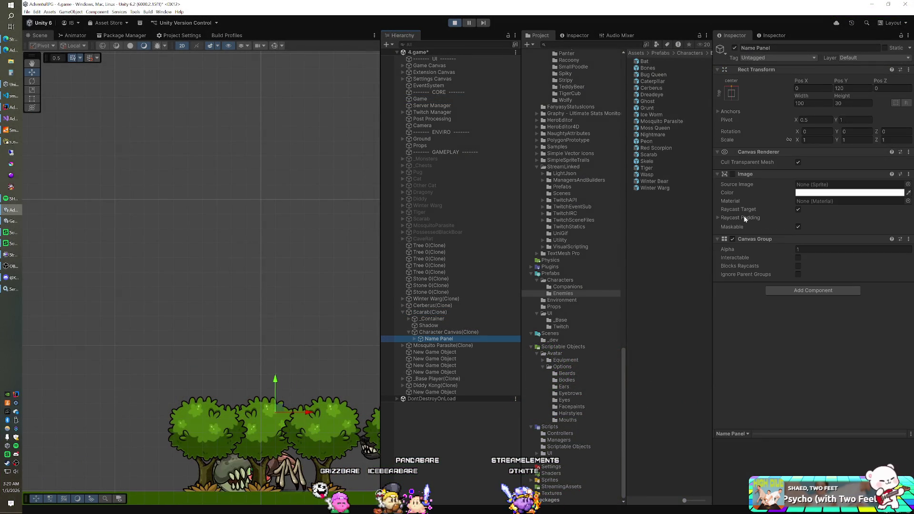
left_click(843, 83)
left_click_drag(843, 83, 541, 92)
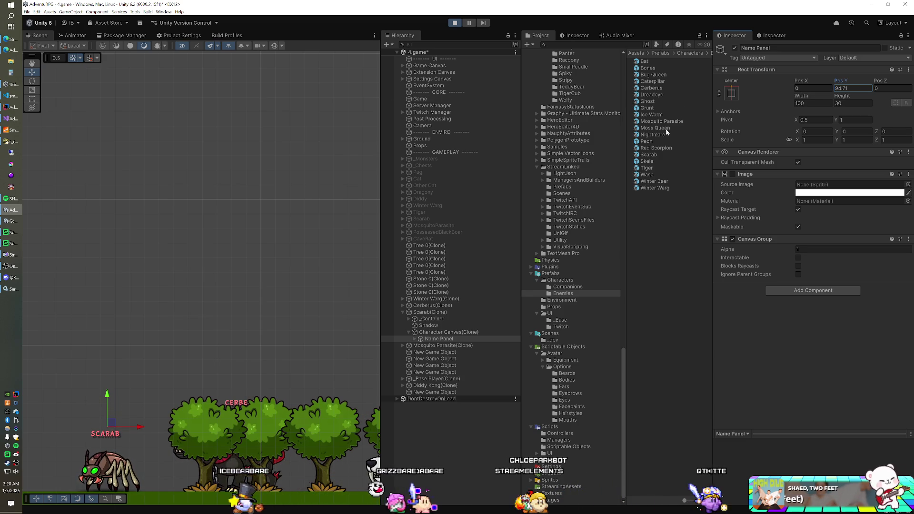
left_click(648, 154)
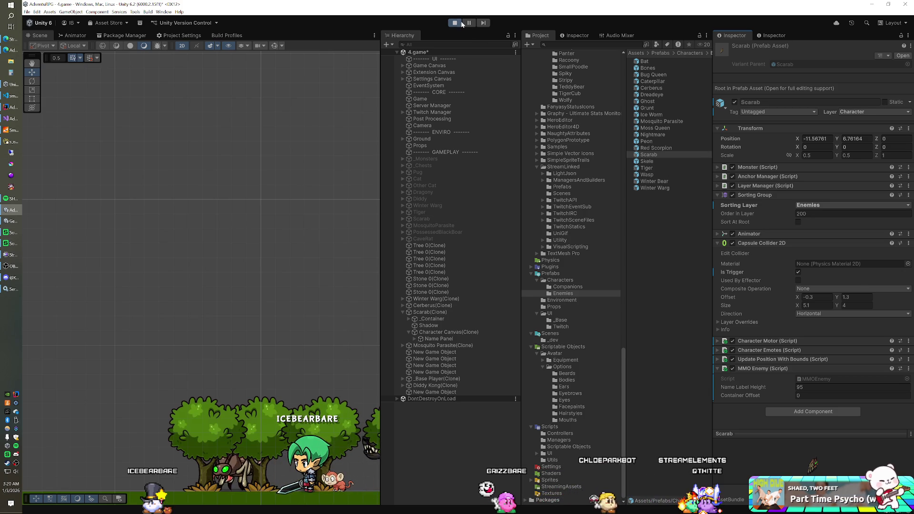
Stop the game and set the Mosquito Parasite prefab's Name Label Height to 80
key("ctrl+p")
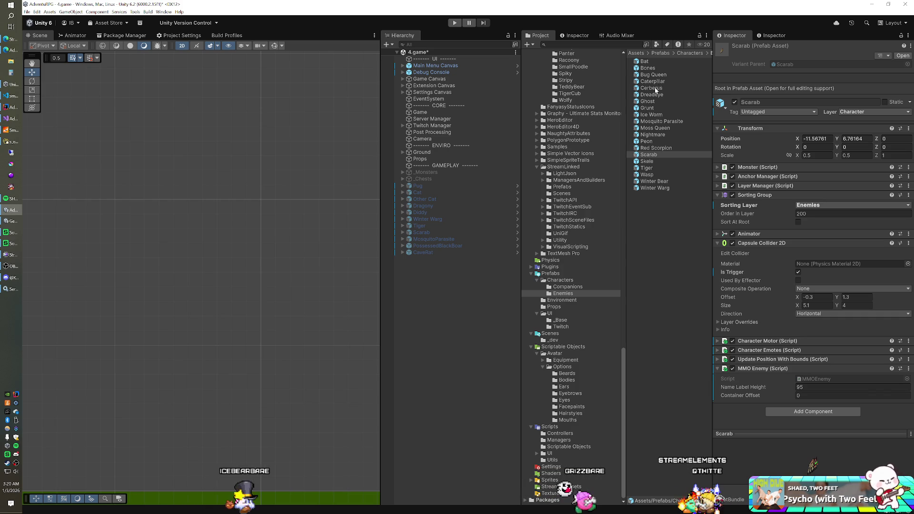
left_click(653, 115)
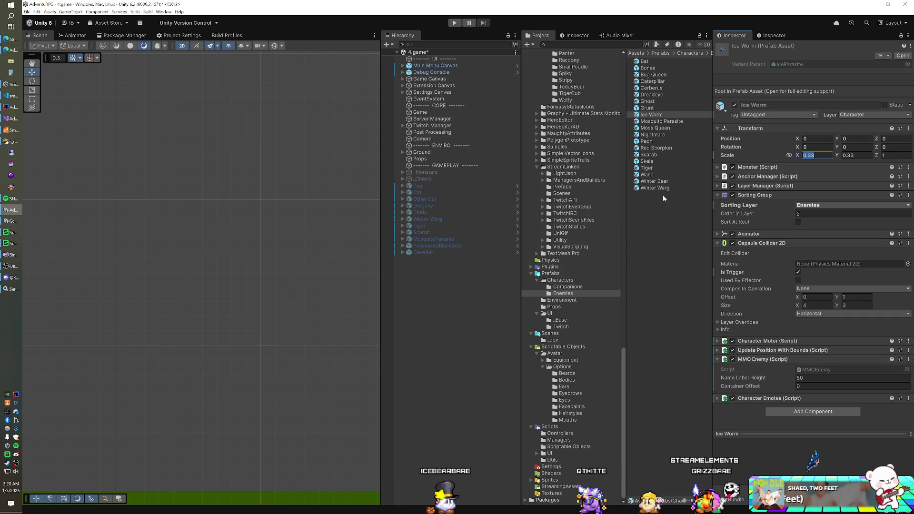
left_click(659, 121)
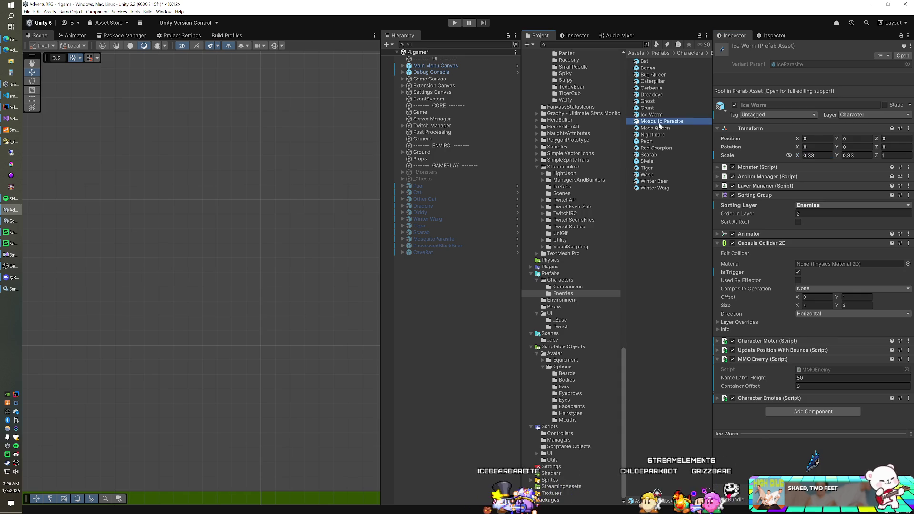
type("0.33")
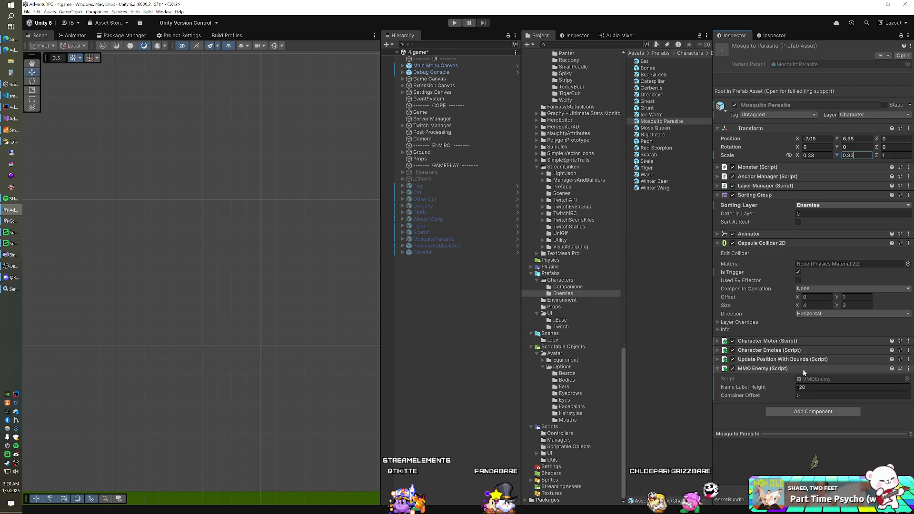
key("Return")
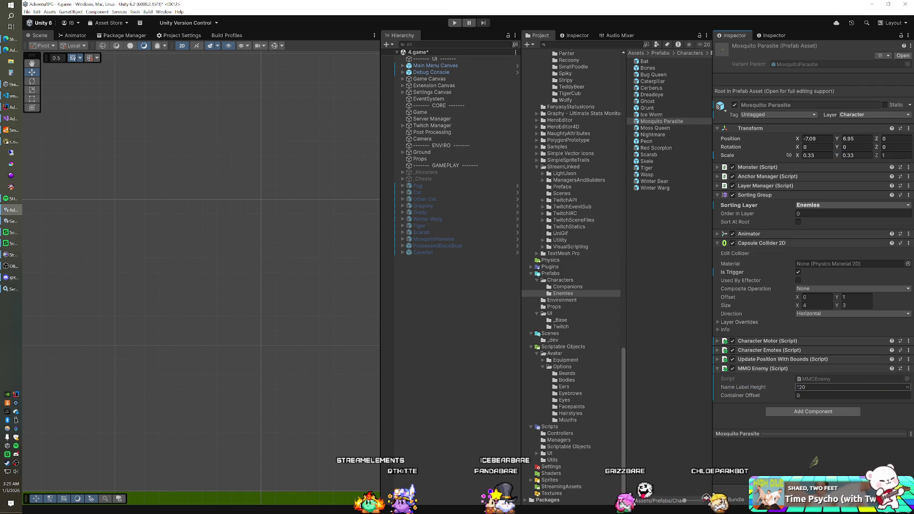
type("80")
key("Return")
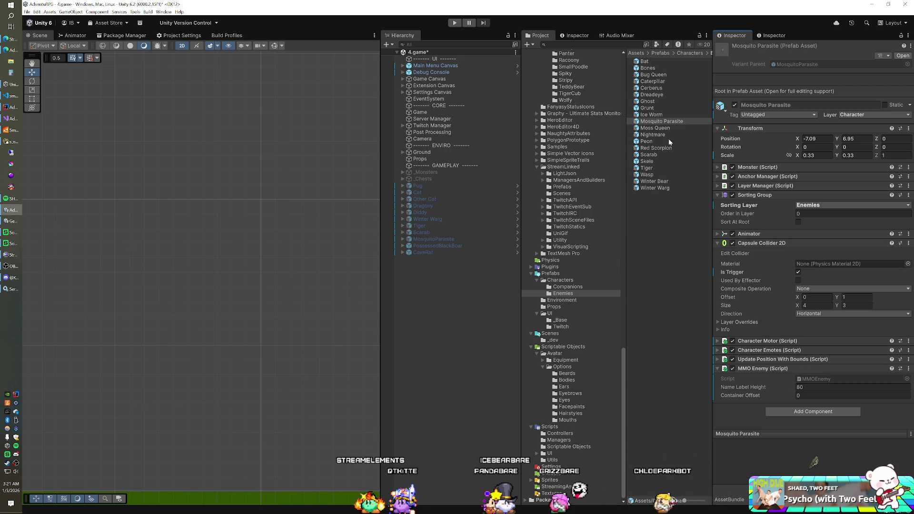
left_click(655, 115)
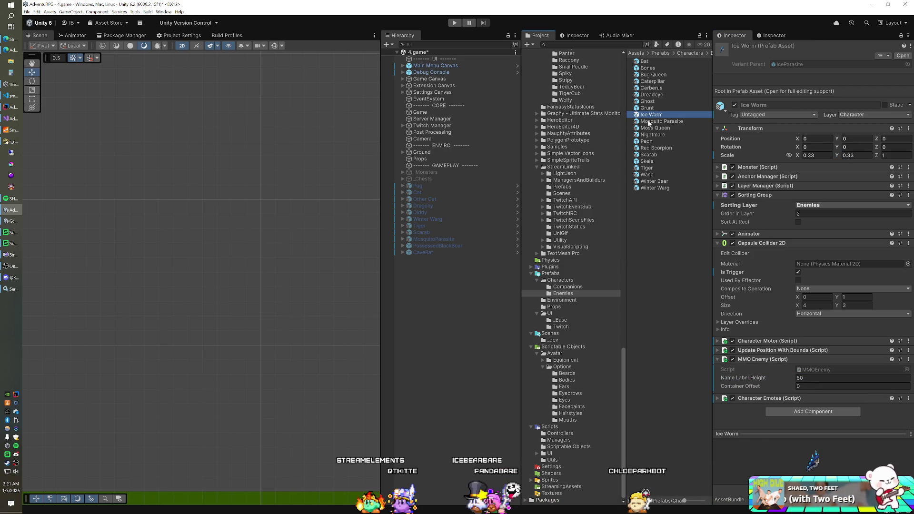
left_click(649, 123)
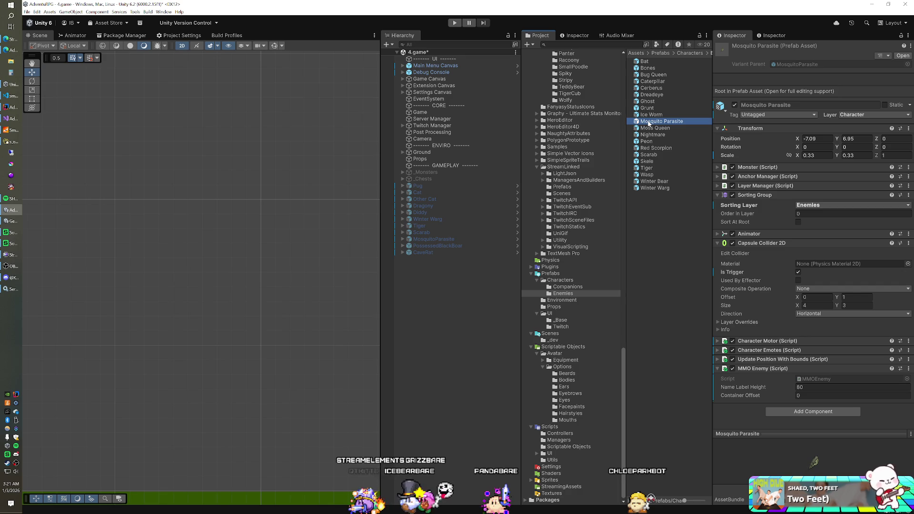
Select all 20 enemy prefabs and zero their Transform Position X and Y
left_click(646, 69)
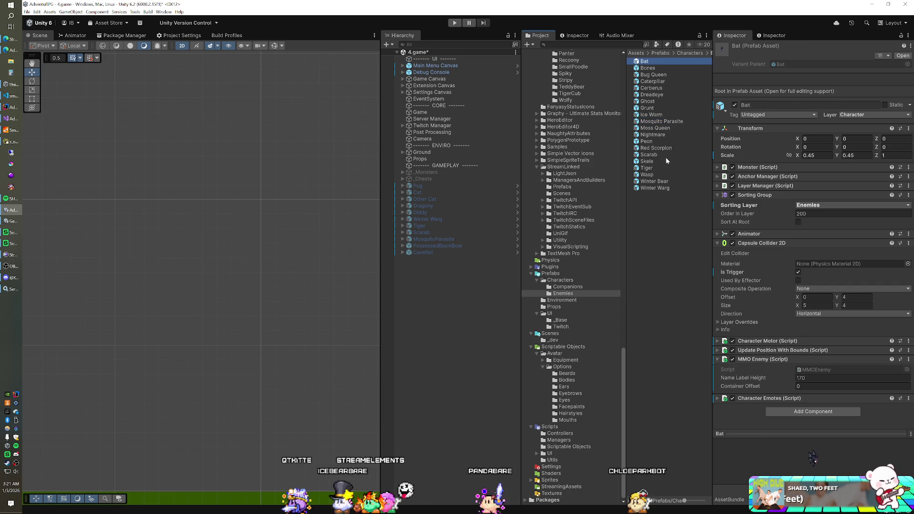
key("ctrl+a")
left_click(811, 130)
type("0")
key("Tab")
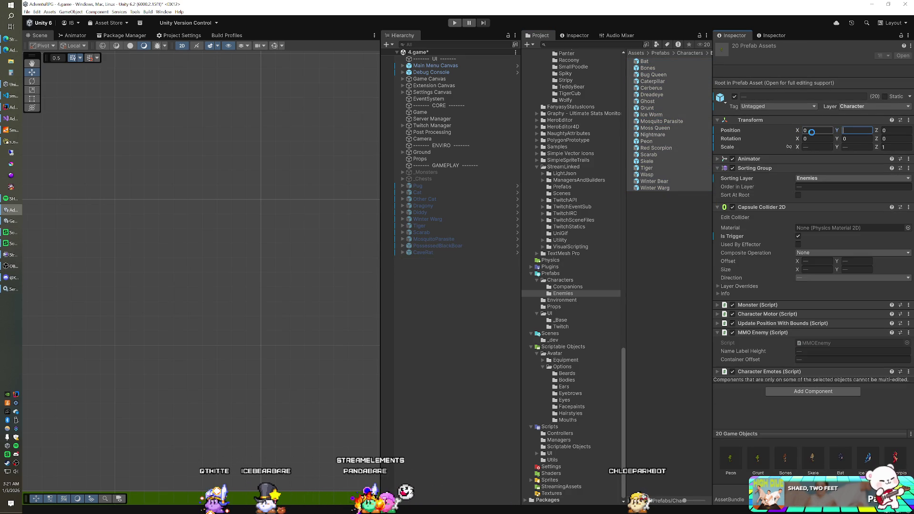
Play the game to check the new enemies' spawning and name labels, then return to the editor
left_click(665, 142)
key("ctrl+p")
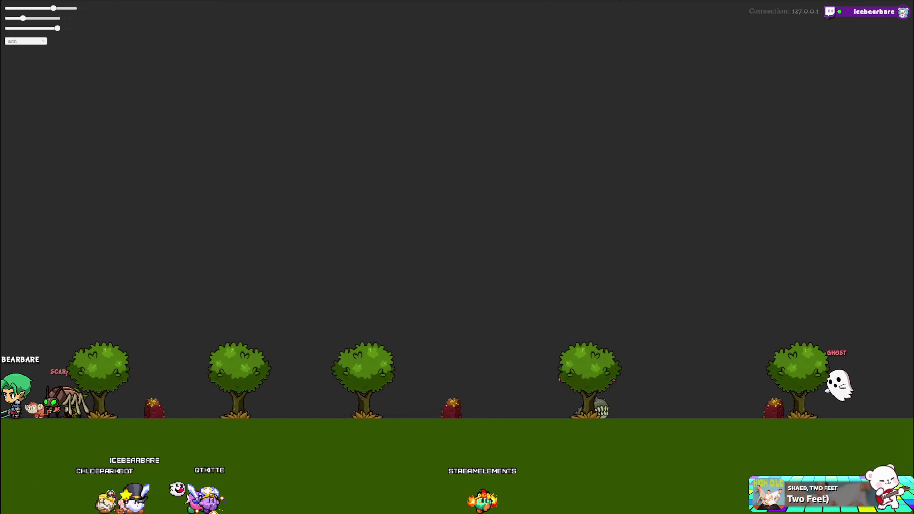
key("alt+Tab")
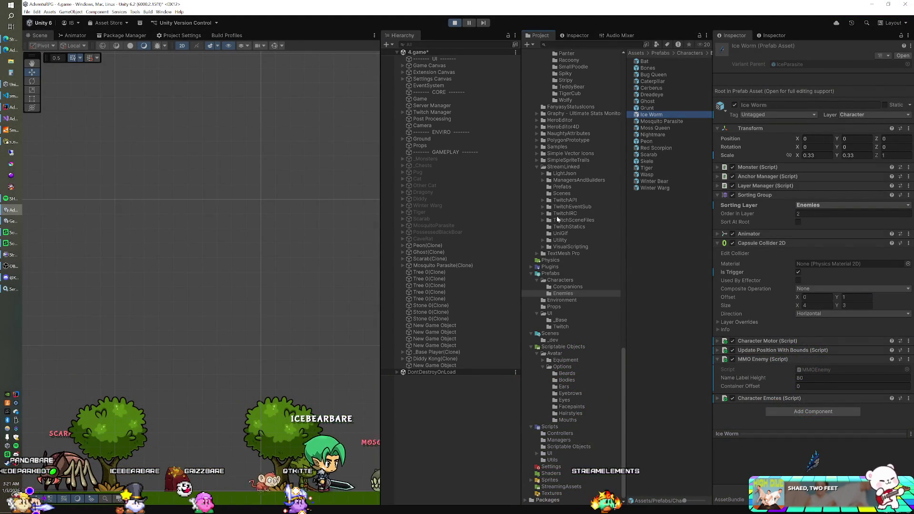
Inspect the Mosquito Parasite clone, stop the game, and set its prefab's Name Label Height to 70
left_click(403, 266)
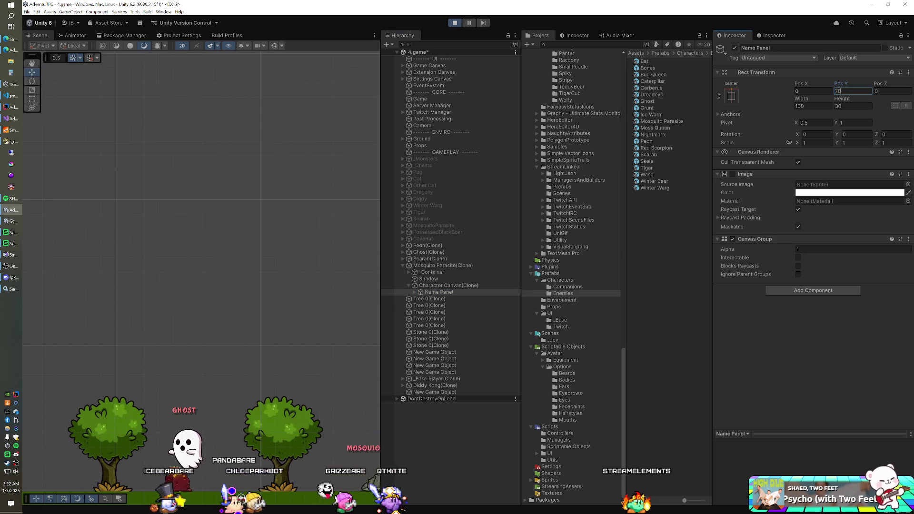
left_click(456, 24)
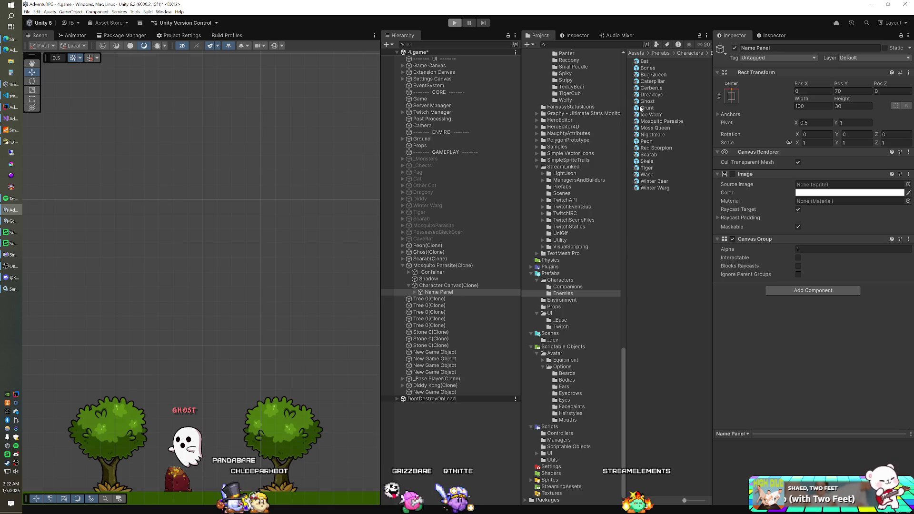
left_click(652, 121)
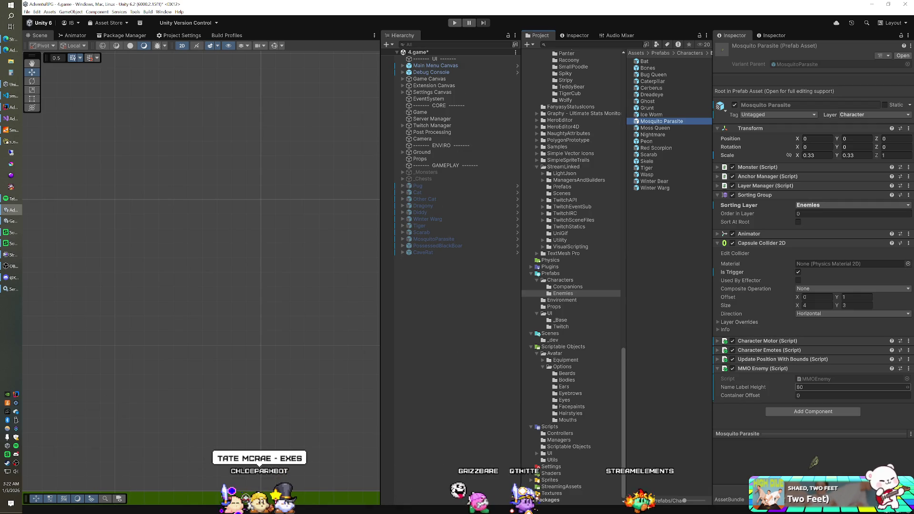
type("70")
key("Return")
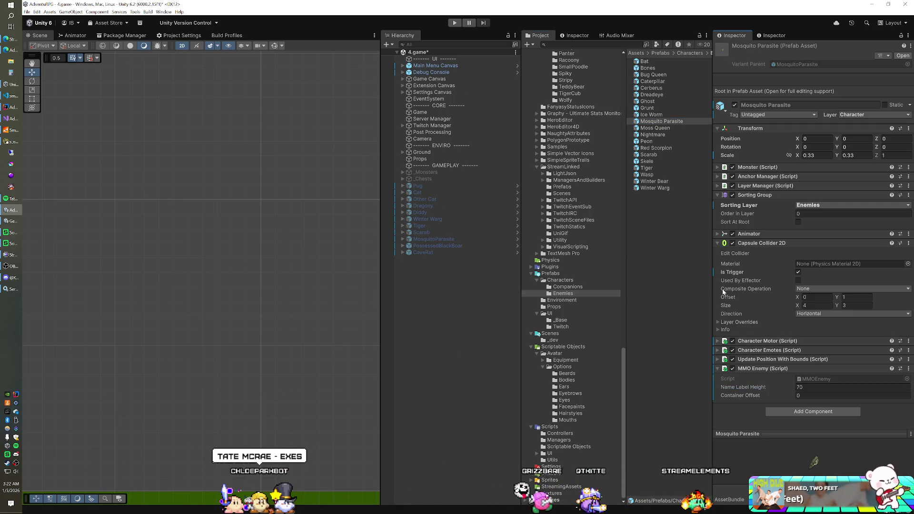
left_click(461, 251, "shift")
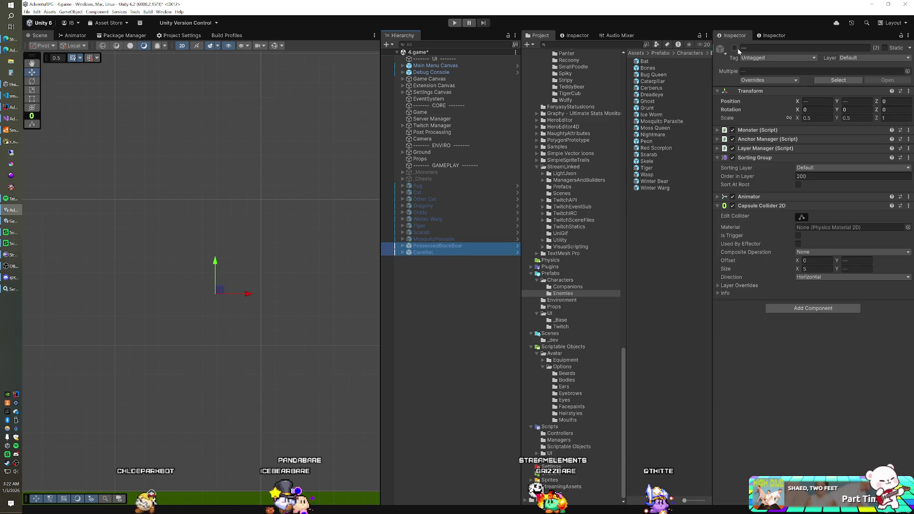
Activate PossessedBlackBoar and CaveRat in the scene, then ping the boar's original prefab asset
left_click(735, 48)
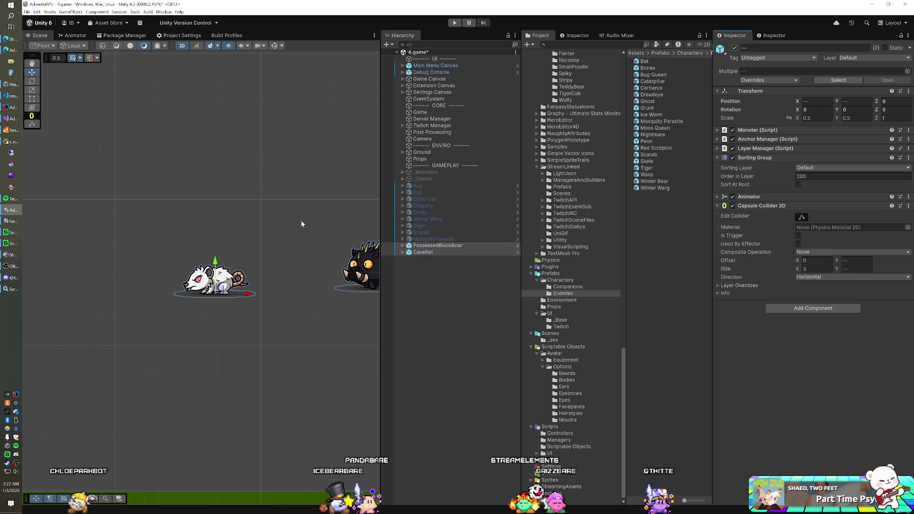
left_click_drag(252, 207, 186, 219)
left_click_drag(269, 212, 264, 218)
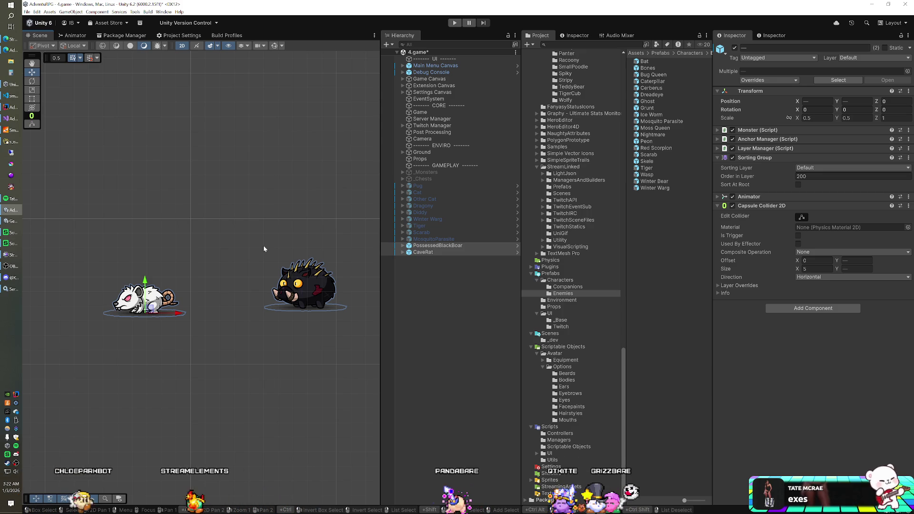
left_click(459, 246)
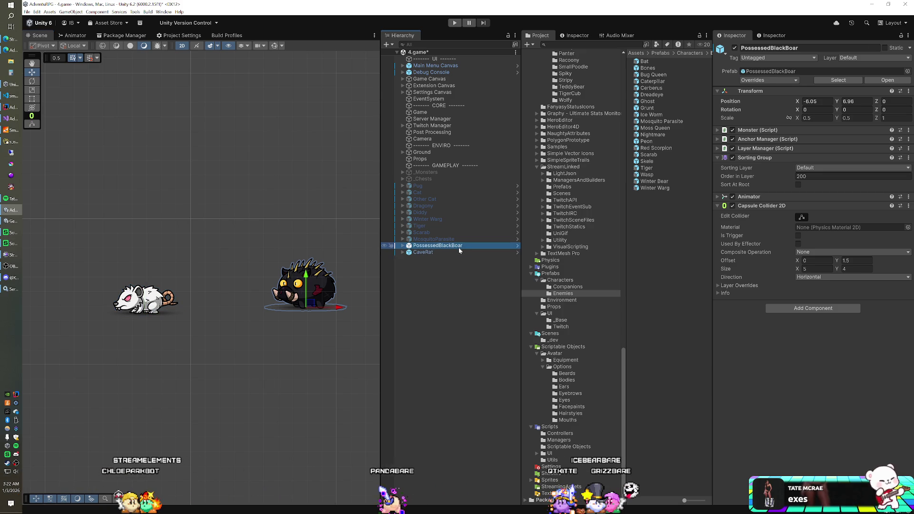
left_click(837, 81)
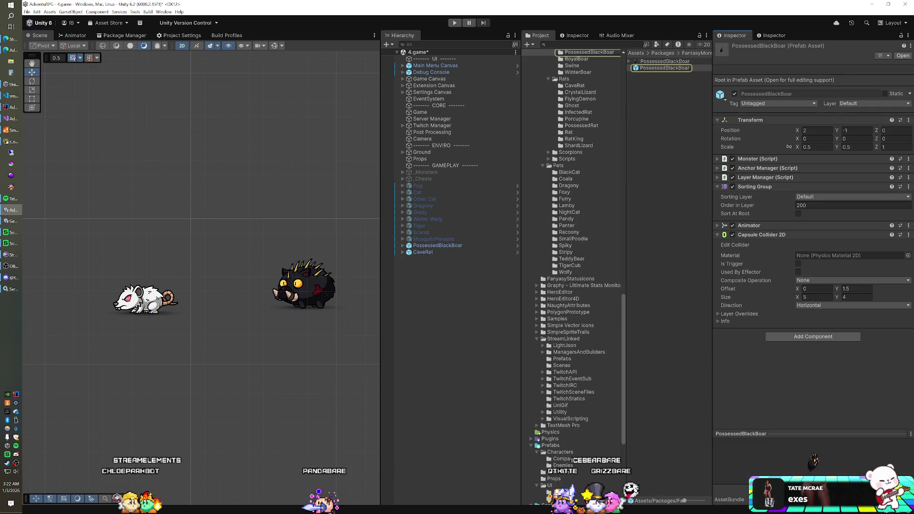
Place a BlackBoar in the scene, then delete it along with the PossessedBlackBoar
scroll(591, 116, "up", 5)
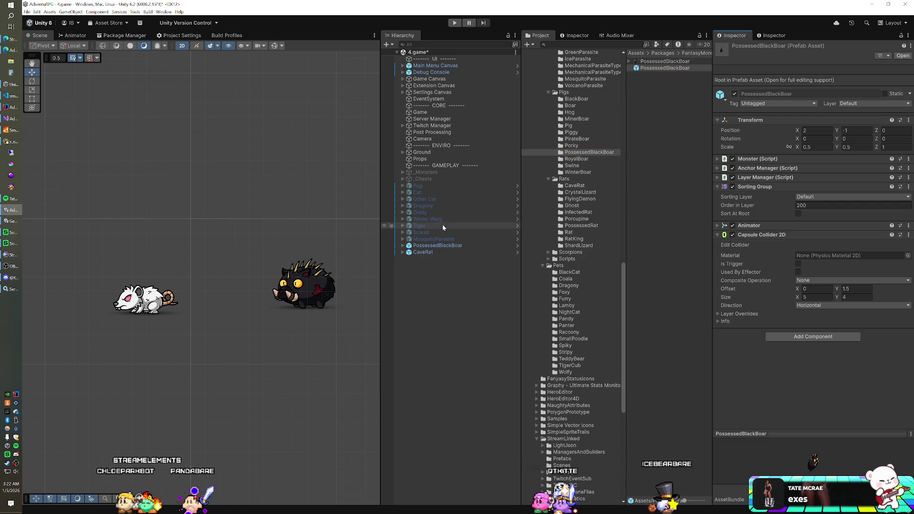
left_click(433, 245)
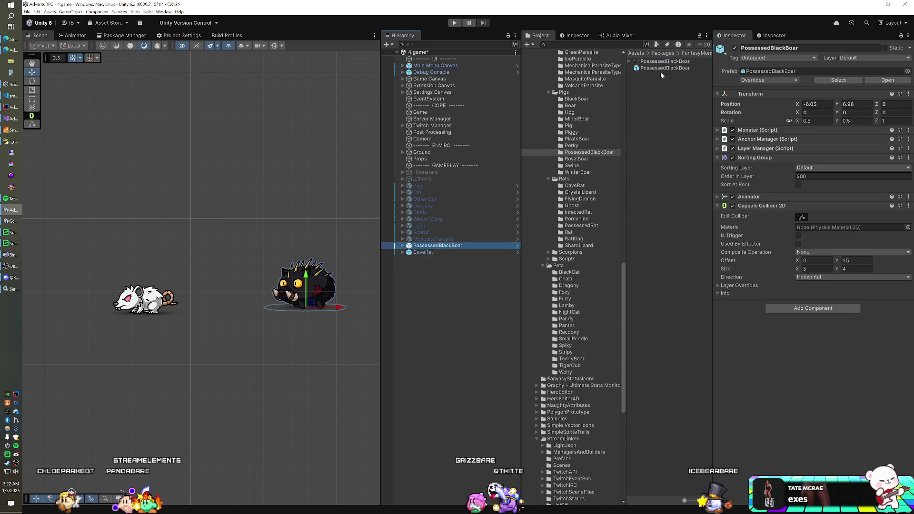
left_click(576, 99)
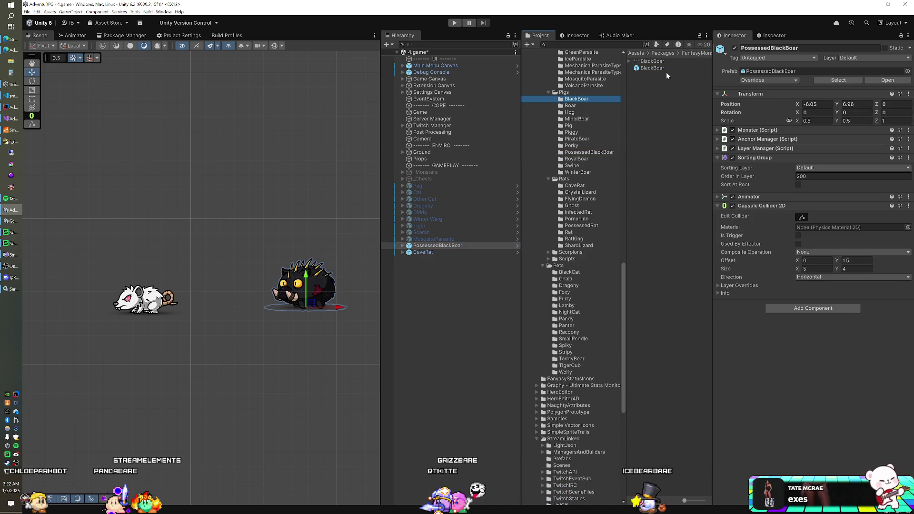
left_click(652, 61)
left_click(656, 68)
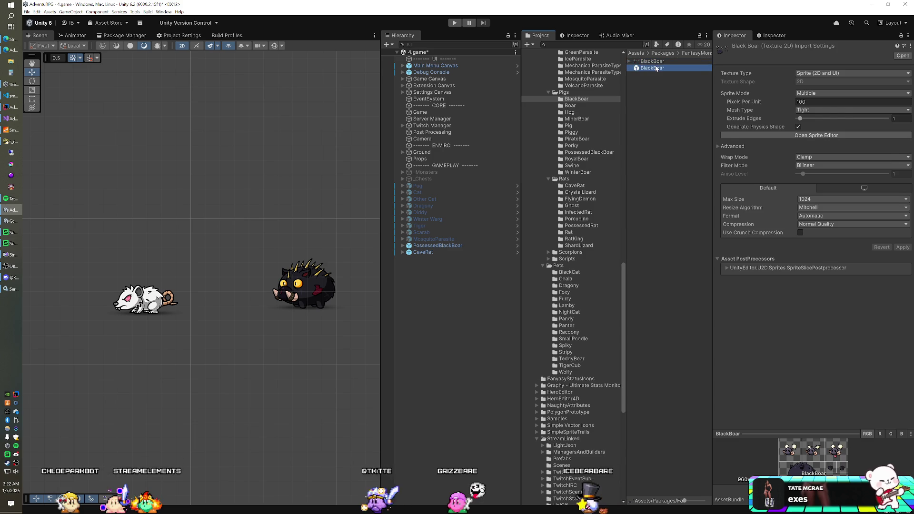
left_click_drag(466, 240, 201, 275)
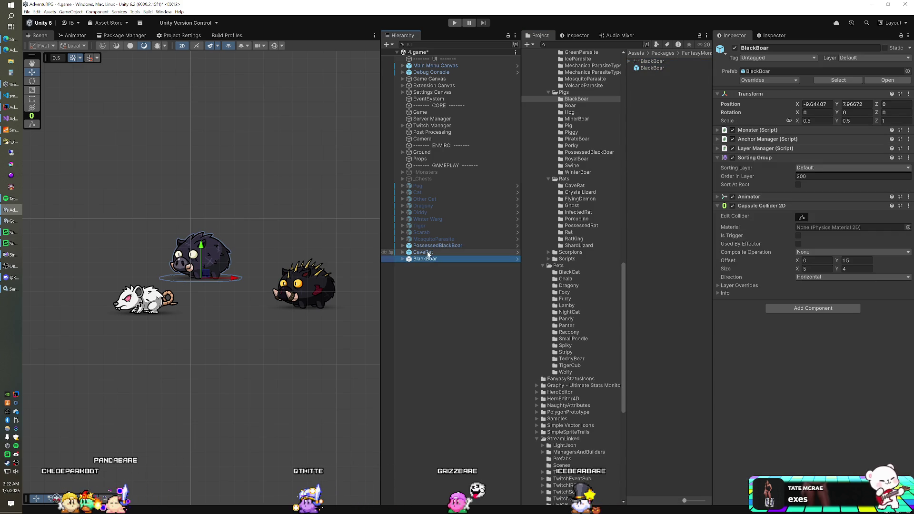
left_click(429, 246, "ctrl")
key("Delete")
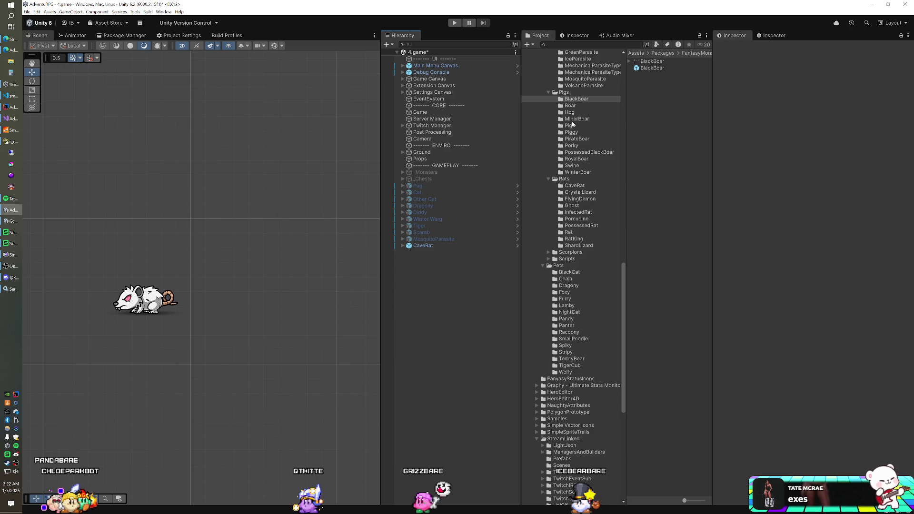
Try a Hog and a MinerBoar in the scene, deleting each afterward
left_click(569, 113)
left_click_drag(645, 68, 458, 320)
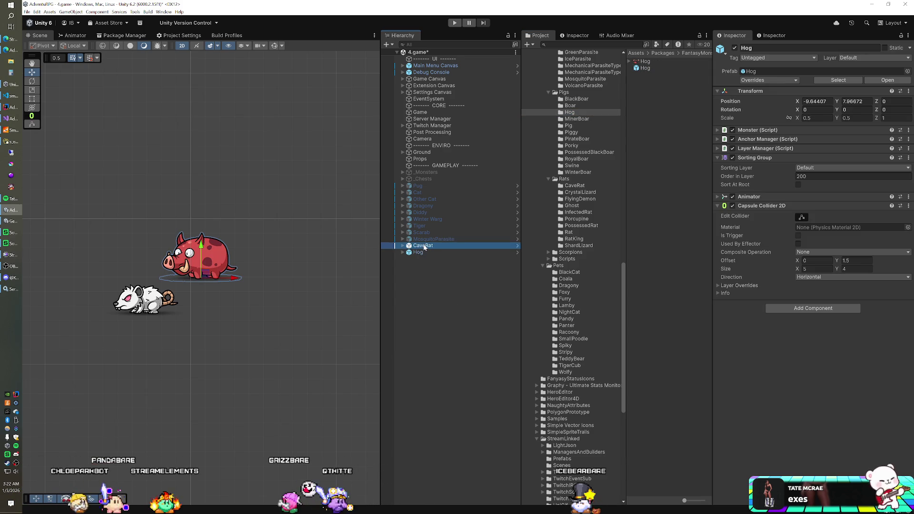
key("Delete")
left_click(577, 119)
mouse_move(667, 71)
left_mouse_down()
mouse_move(433, 254)
mouse_move(432, 294)
left_mouse_up()
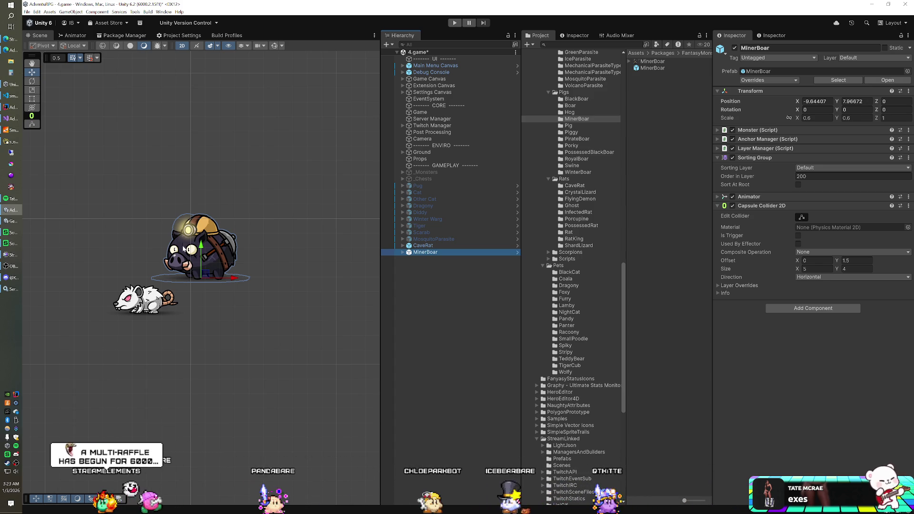
left_click(216, 255)
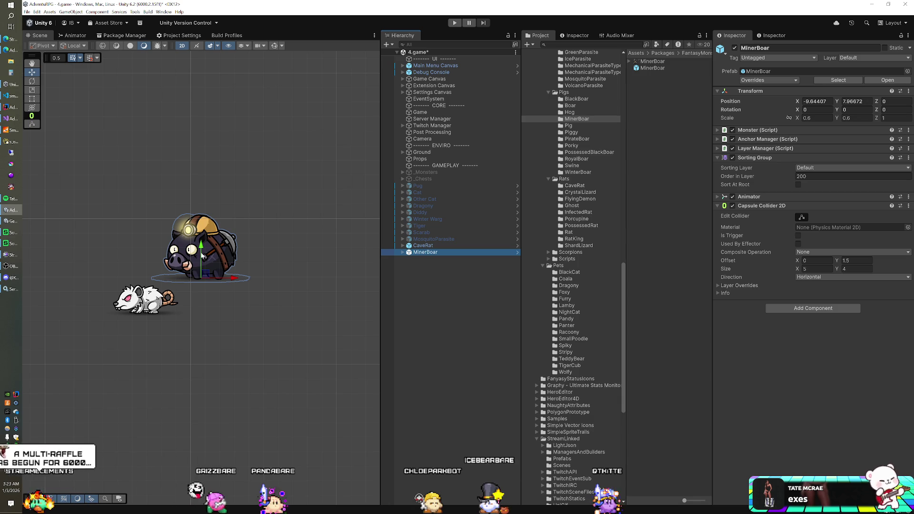
left_click_drag(207, 293, 216, 289)
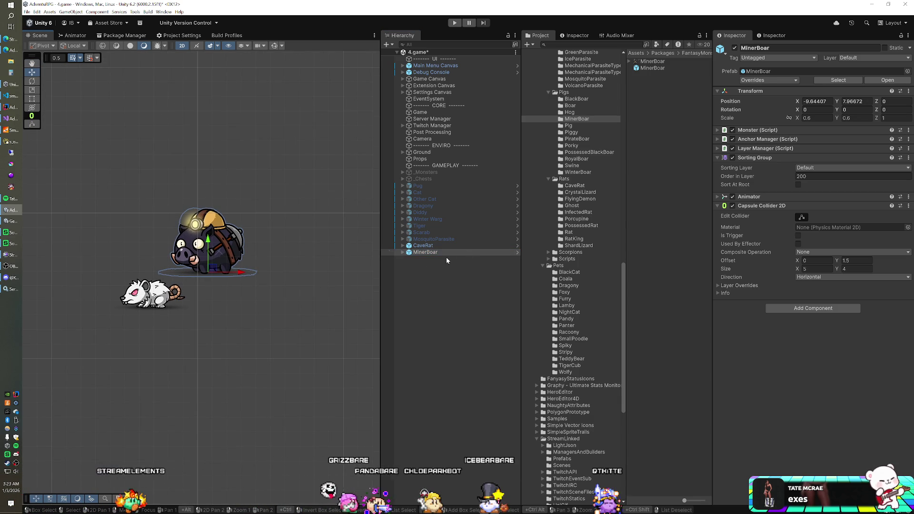
left_click_drag(458, 246, 437, 257)
key("Delete")
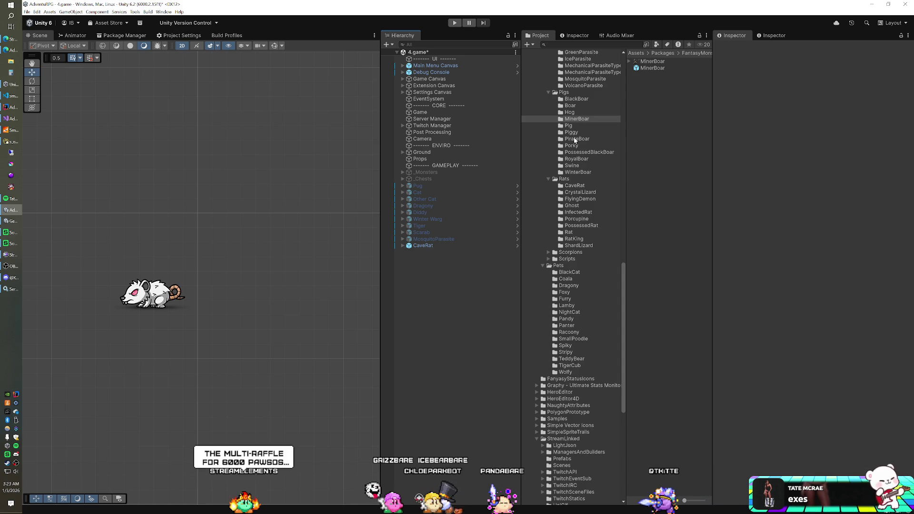
Try PirateBoar, Swine and RoyalBoar prefabs in the scene, deleting each one
left_click(575, 139)
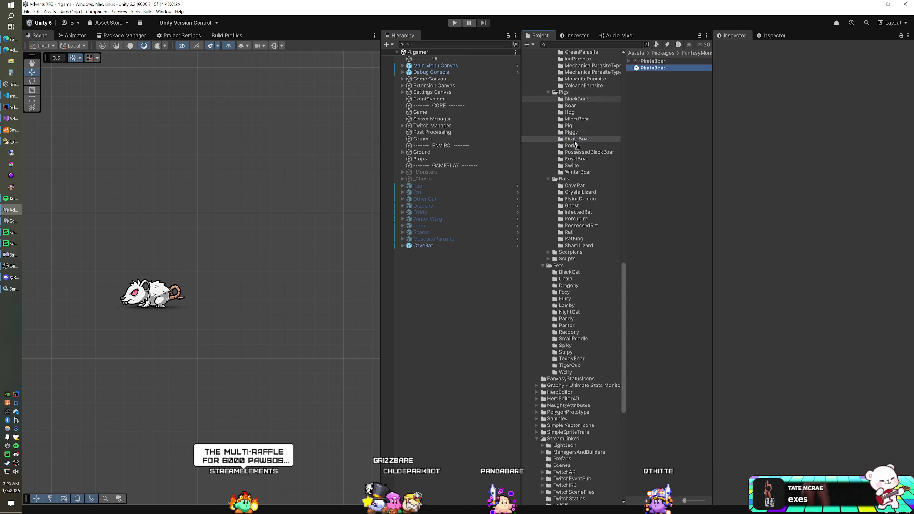
left_click_drag(653, 68, 202, 276)
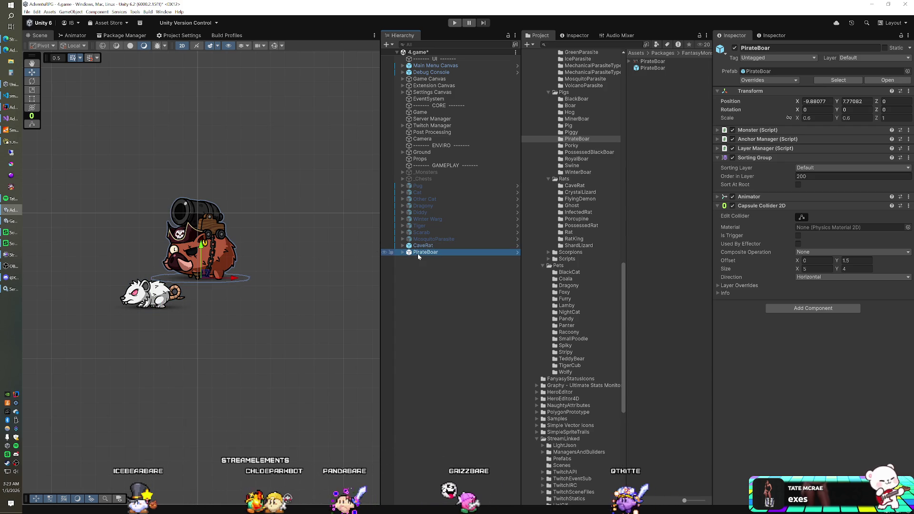
key("Delete")
left_click(572, 165)
left_click_drag(647, 68, 485, 295)
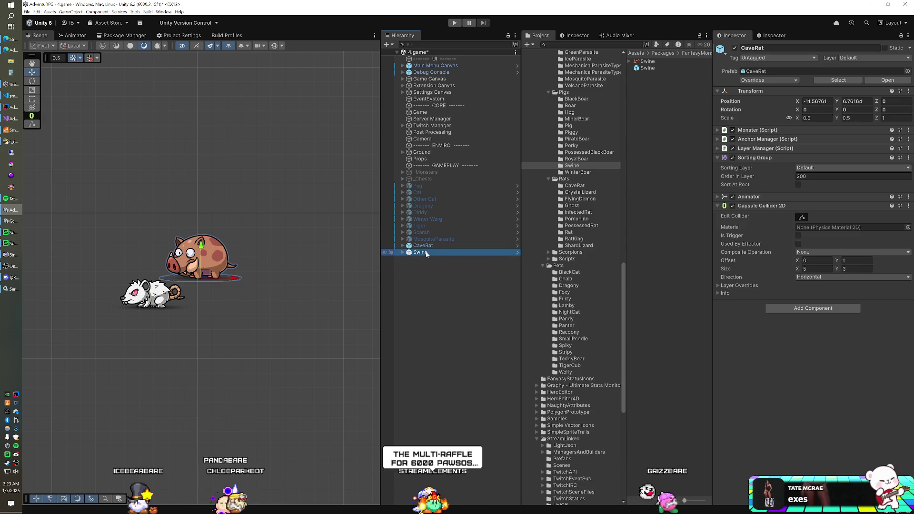
key("Delete")
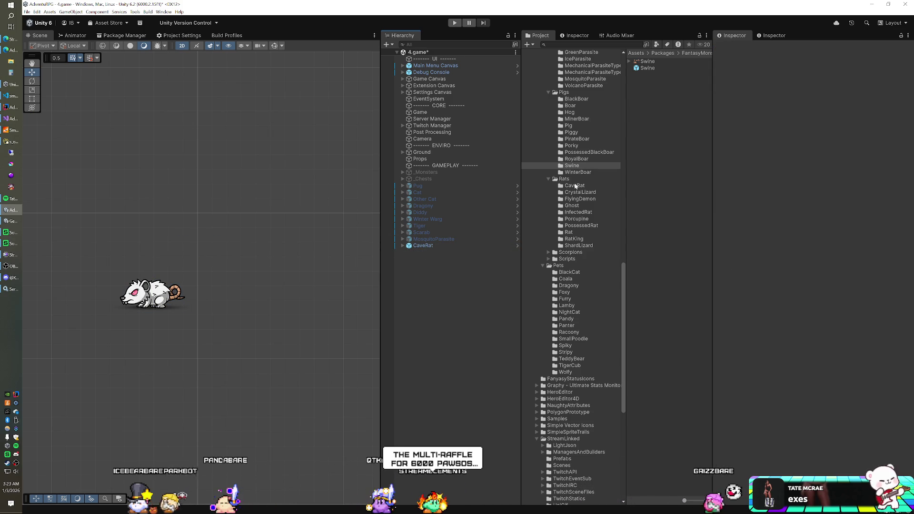
left_click(577, 160)
mouse_move(649, 68)
left_mouse_down()
mouse_move(540, 207)
mouse_move(430, 290)
left_mouse_up()
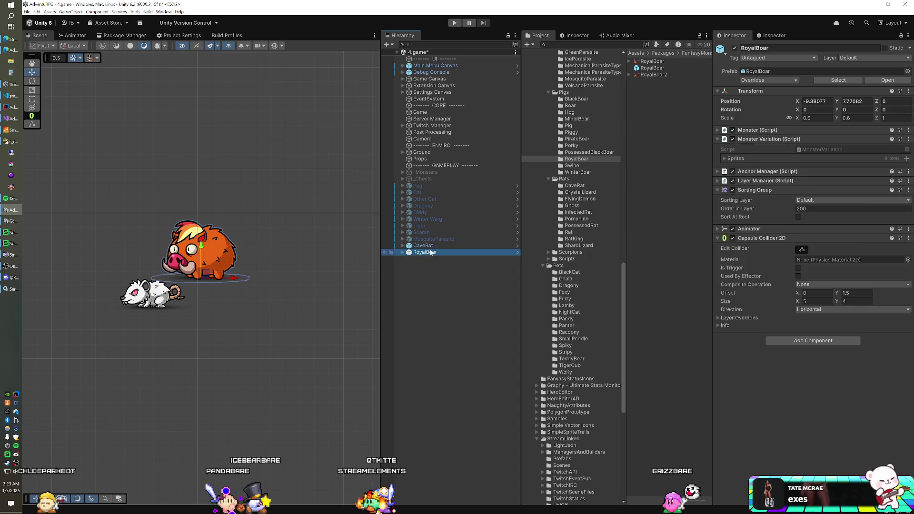
key("Delete")
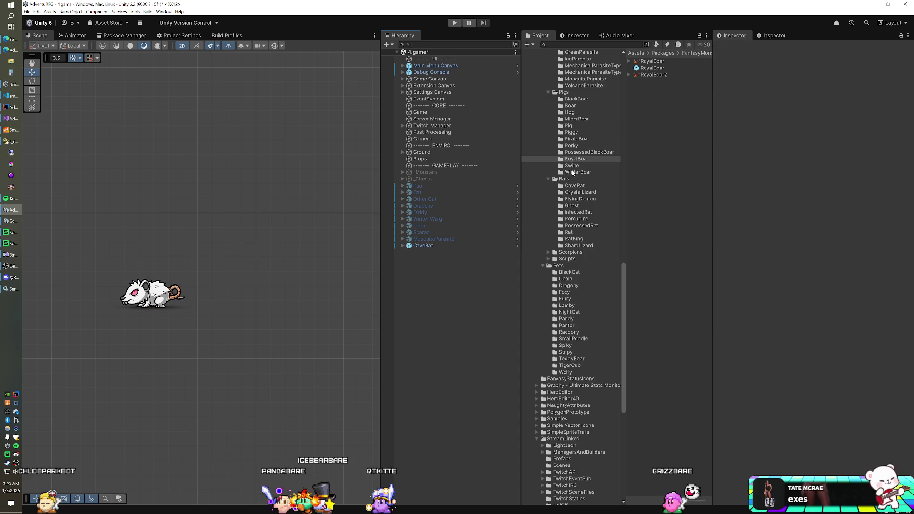
Try and remove a WinterBoar, then place a plain Boar beside the CaveRat
left_click(576, 172)
left_click_drag(649, 72, 430, 284)
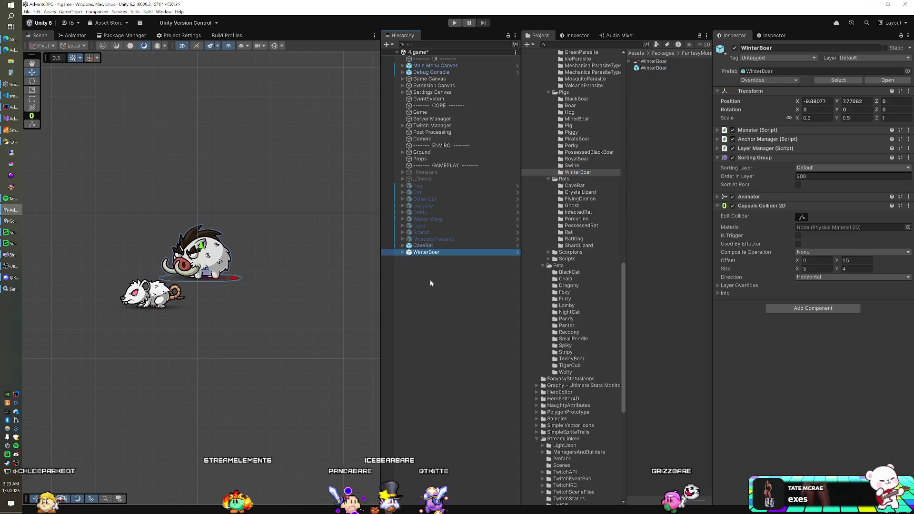
key("Delete")
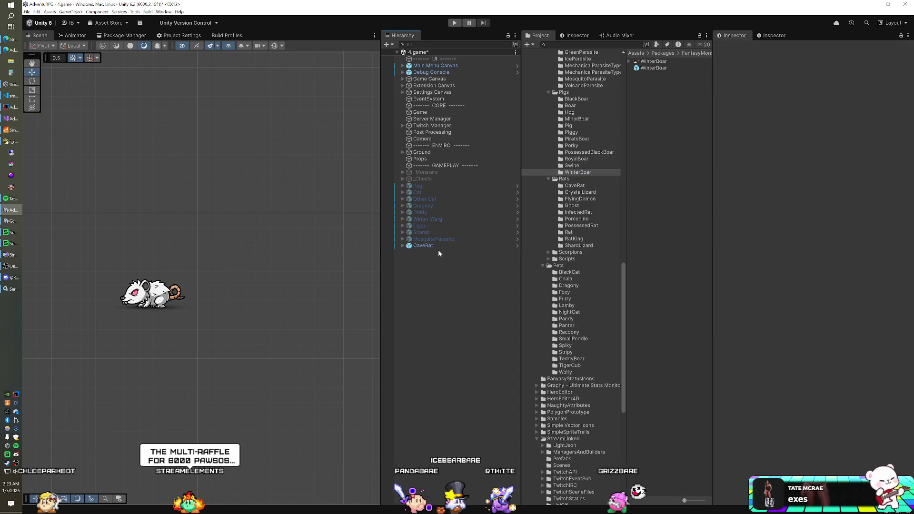
left_click(570, 105)
left_click_drag(646, 68, 472, 263)
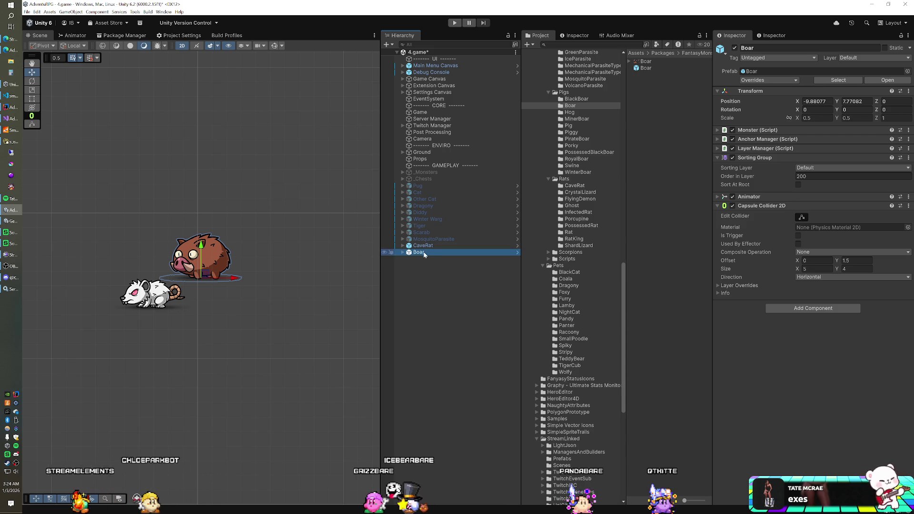
Put CaveRat and Boar on the Character layer and Enemies sorting layer with trigger colliders
left_click(424, 245, "ctrl")
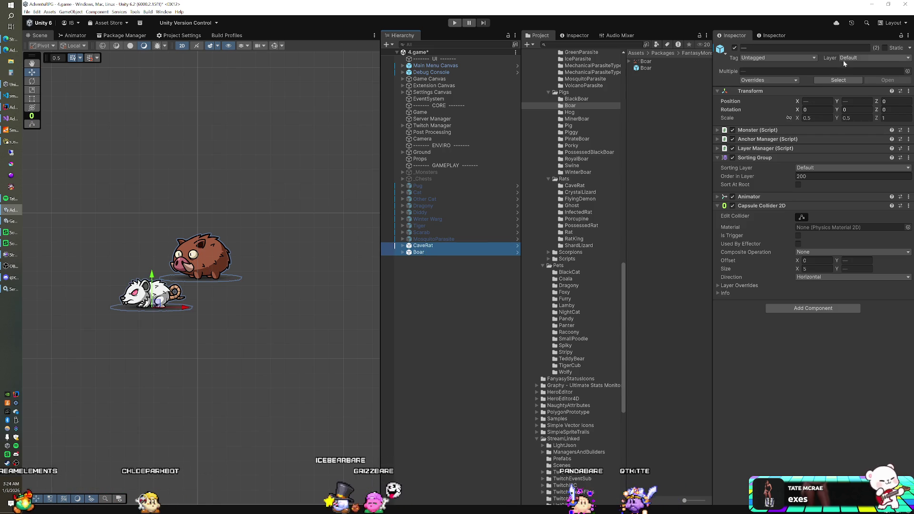
left_click(862, 58)
left_click(848, 104)
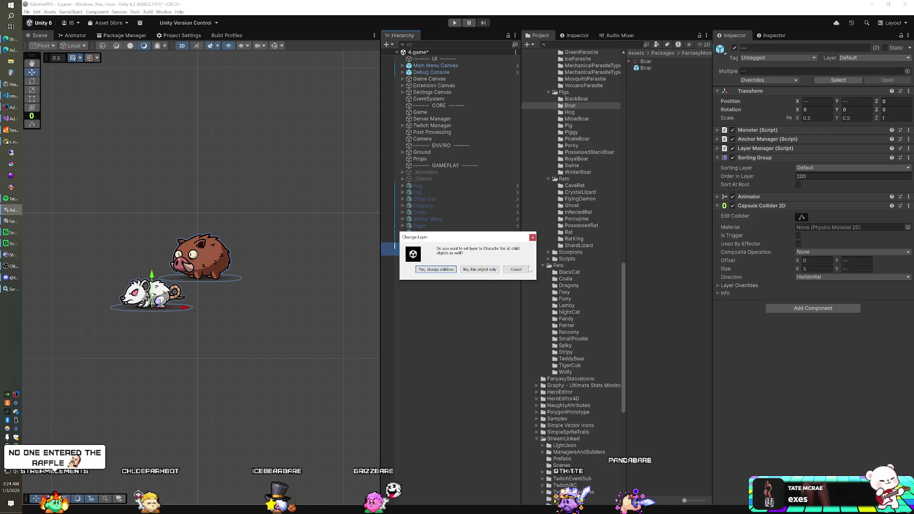
left_click(480, 270)
left_click(852, 168)
left_click(809, 182)
left_click(798, 235)
Add the MMO Enemy component to both and rename the rat to 'Cave Rat'
left_click(813, 308)
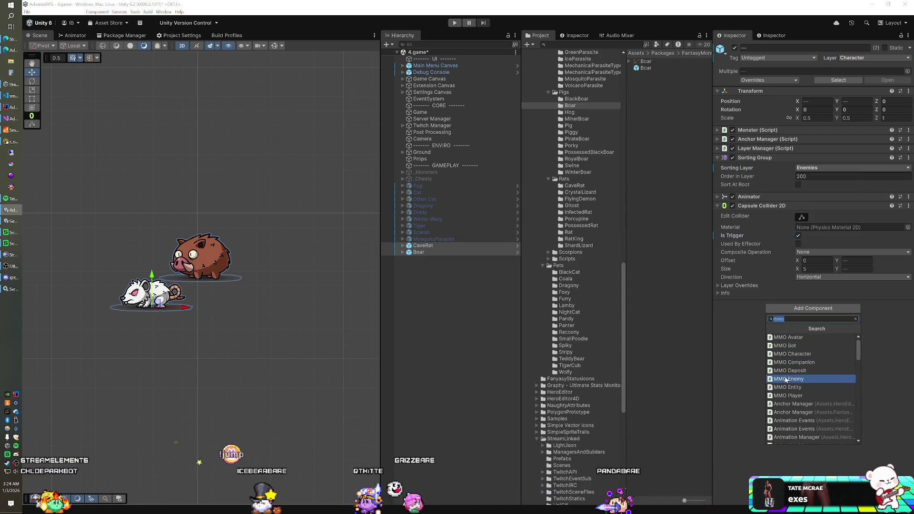
left_click(786, 379)
left_click(427, 246)
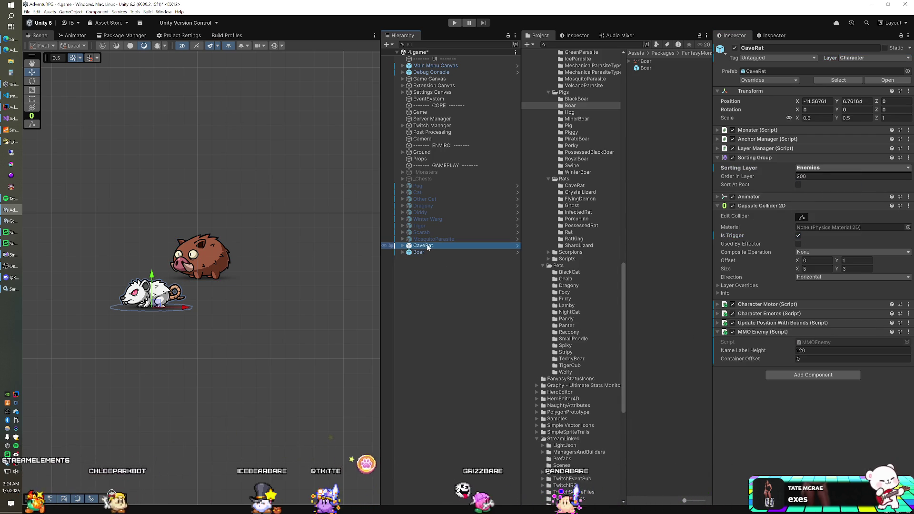
key("Return")
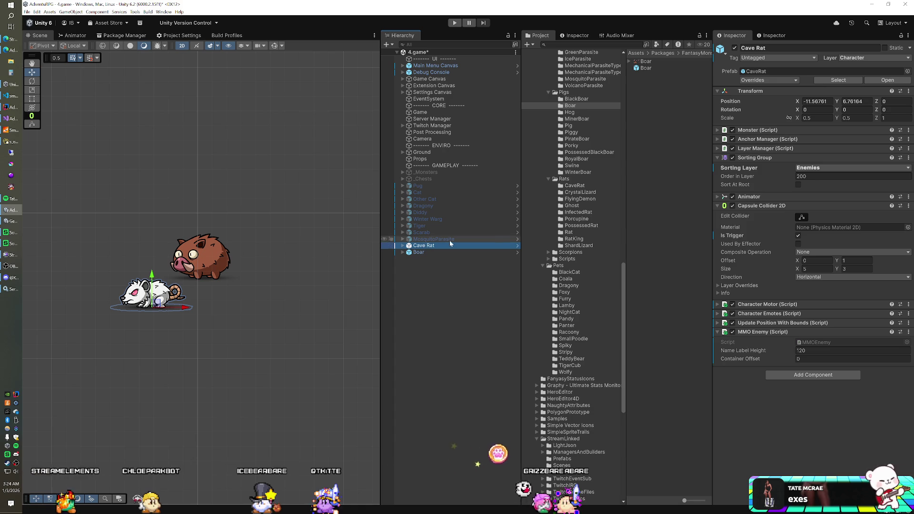
scroll(565, 227, "down", 10)
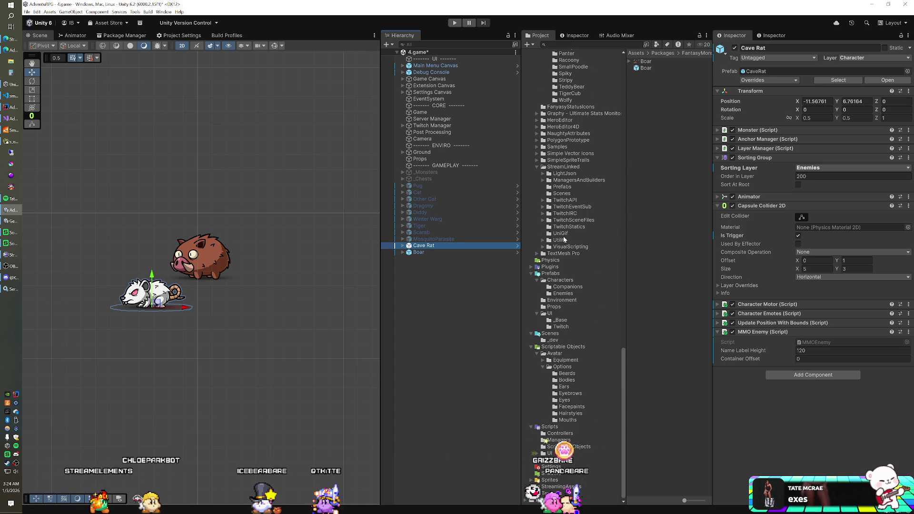
Save Cave Rat and Boar as prefab variants in Prefabs/Characters/Enemies, then delete both from the scene
left_click(563, 295)
mouse_move(426, 246)
left_mouse_down()
mouse_move(523, 241)
mouse_move(656, 200)
left_mouse_up()
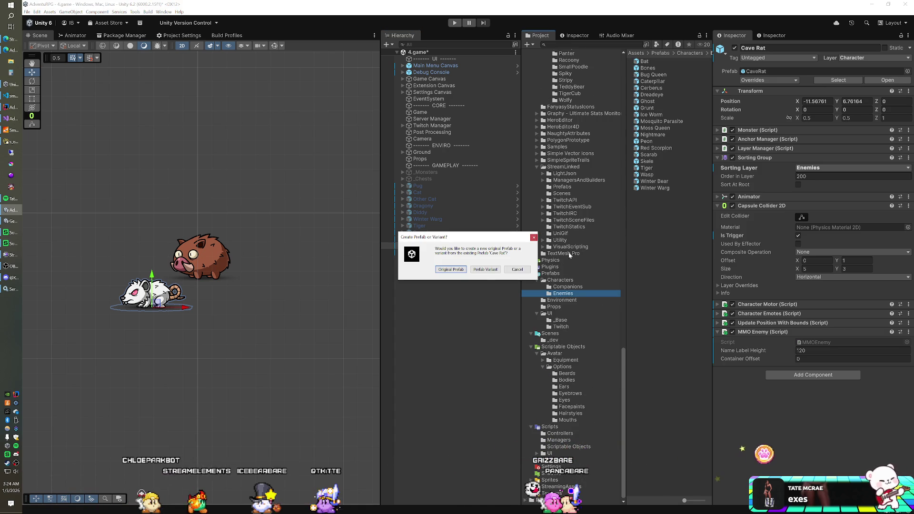
left_click(485, 270)
mouse_move(419, 252)
left_mouse_down()
mouse_move(608, 263)
mouse_move(640, 254)
left_mouse_up()
left_click(485, 270)
left_click(446, 251, "shift")
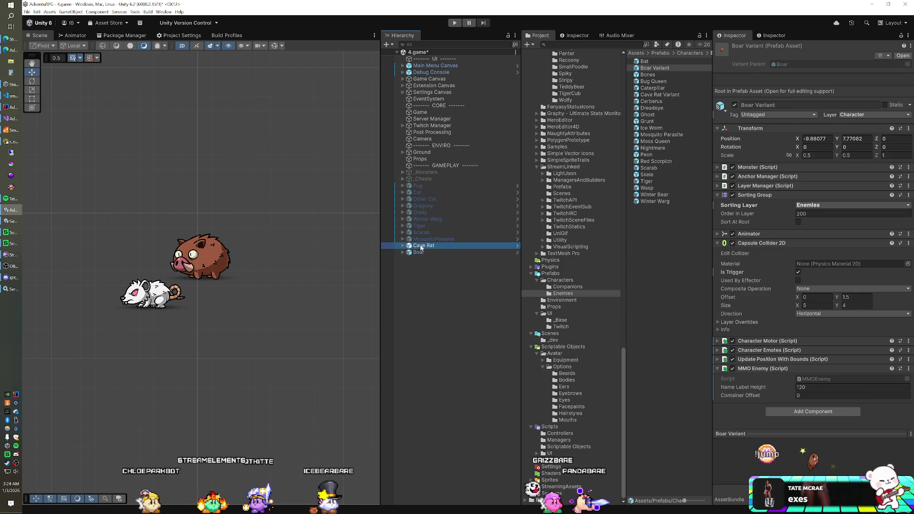
key("Delete")
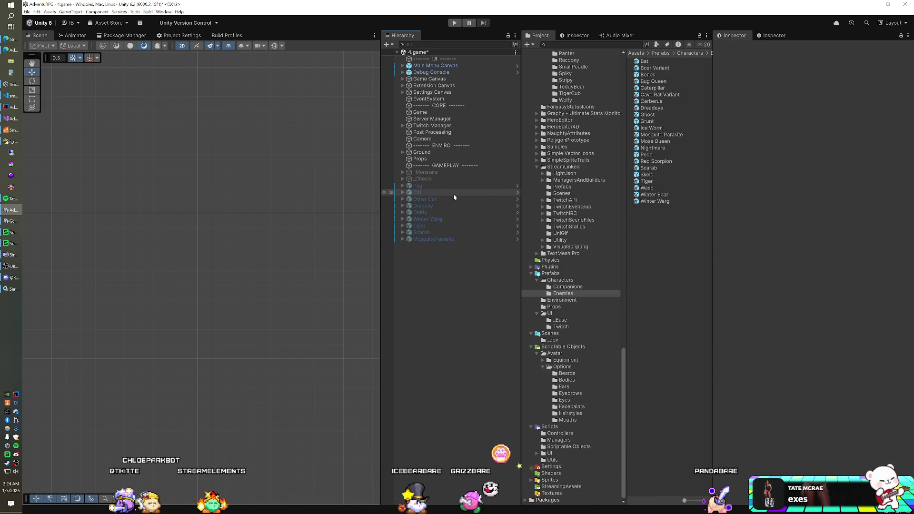
Bring Navicat to the front, briefly checking the game server console on the way
left_click(14, 130)
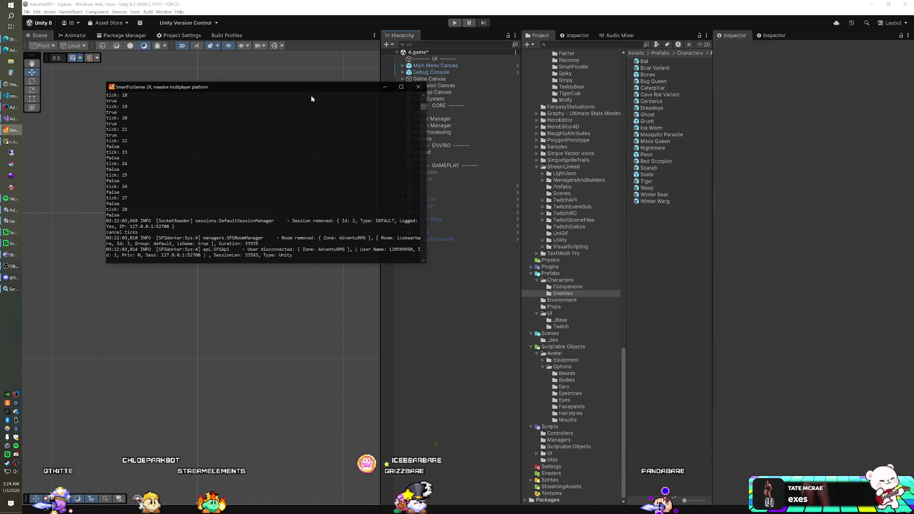
left_click(422, 84)
left_click(10, 143)
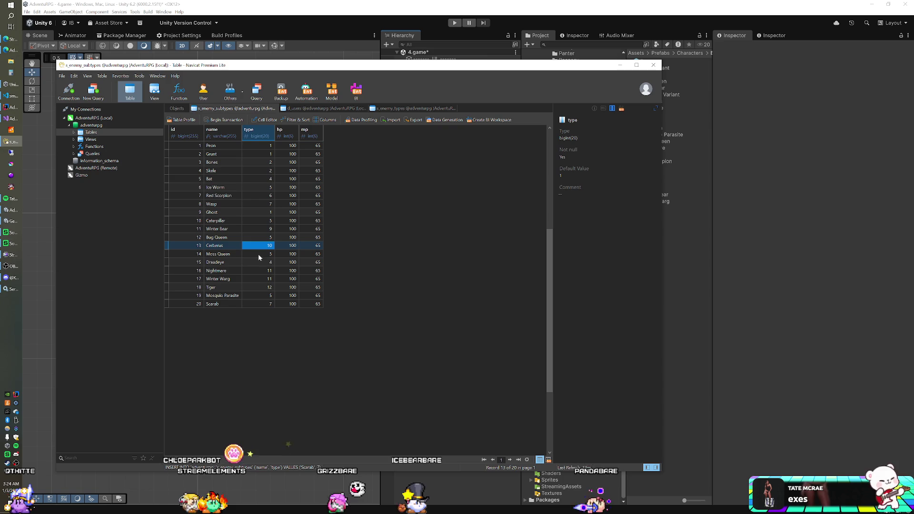
Append a Boar record after Scarab in s_enemy_subtypes, then switch to s_enemy_types
left_click(221, 303)
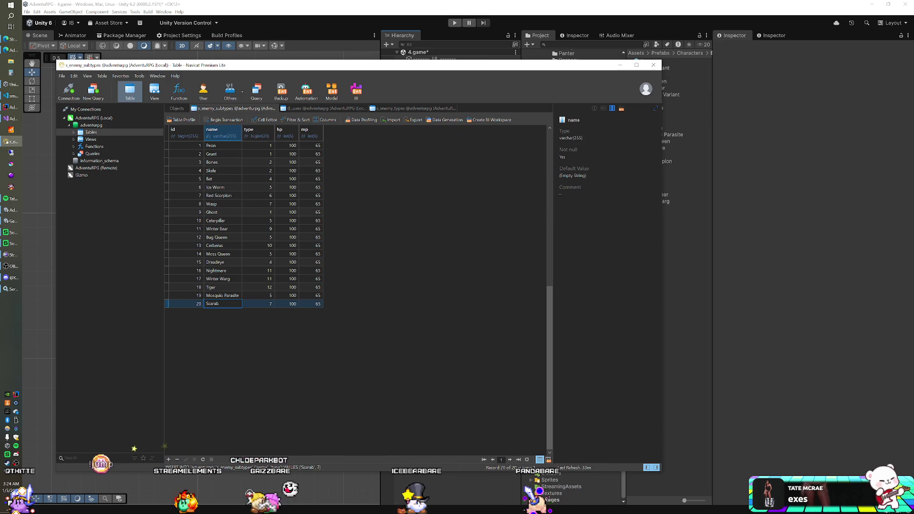
key("Down")
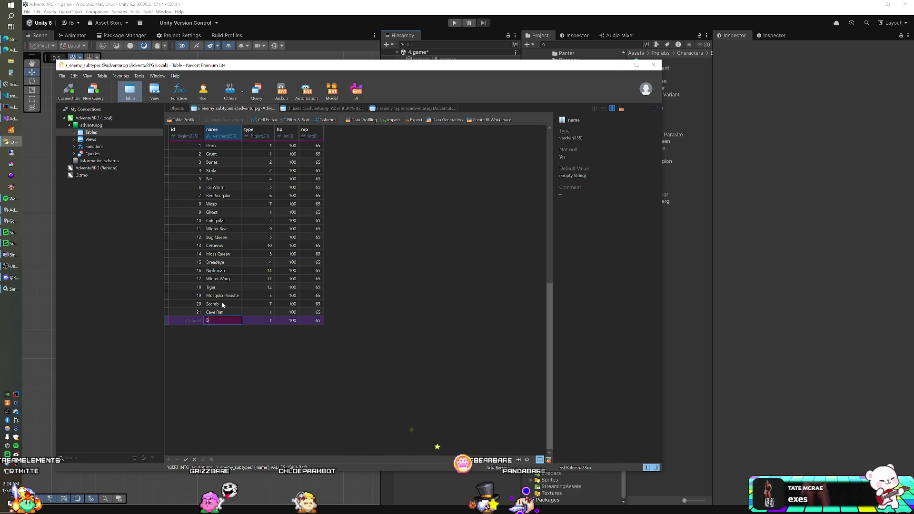
type("Boar")
key("Tab")
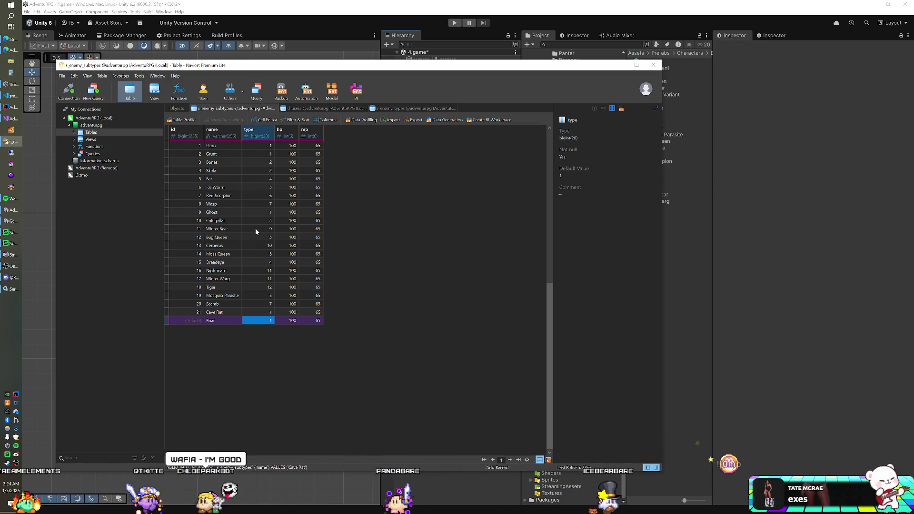
left_click(392, 109)
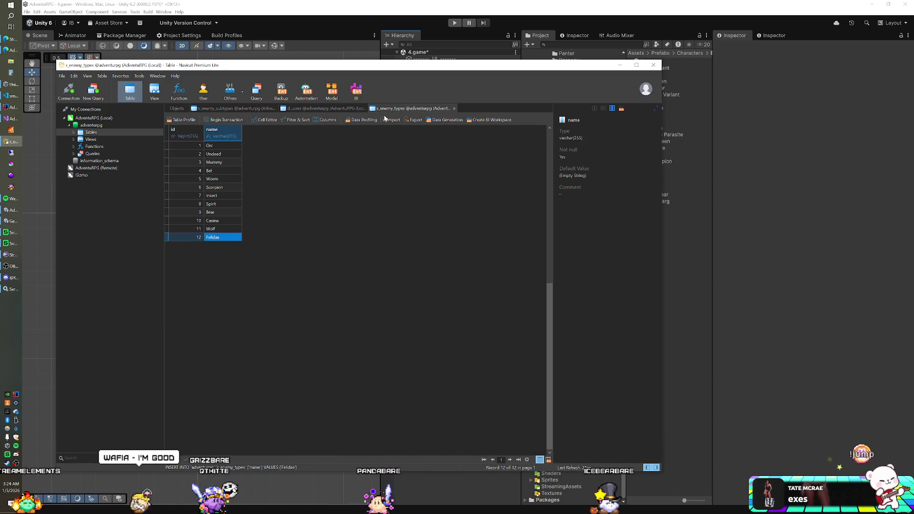
Append enemy types Vermin and Pigs to s_enemy_types, then check the Wolf row
key("Down")
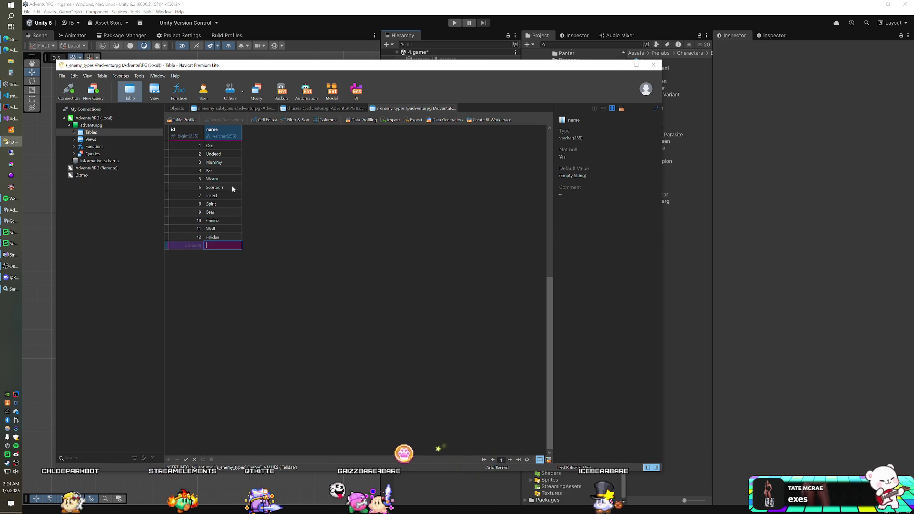
type("Vermin")
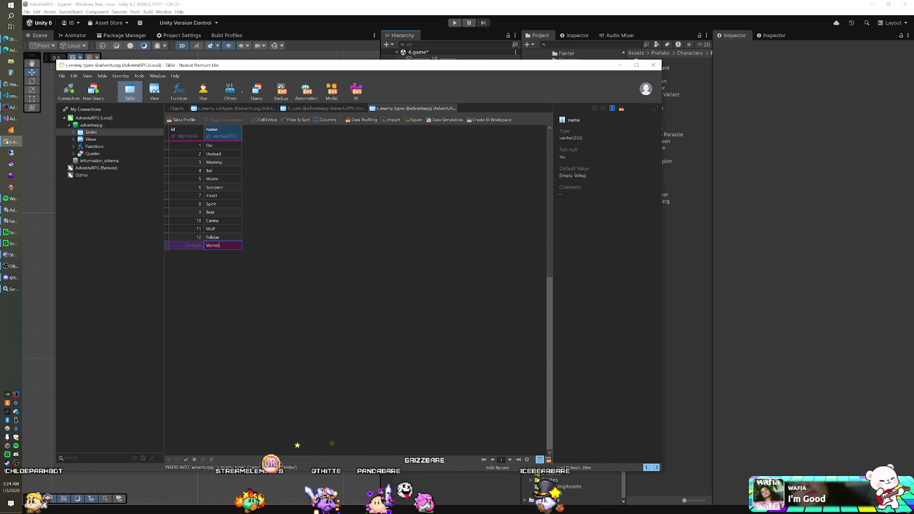
key("Down")
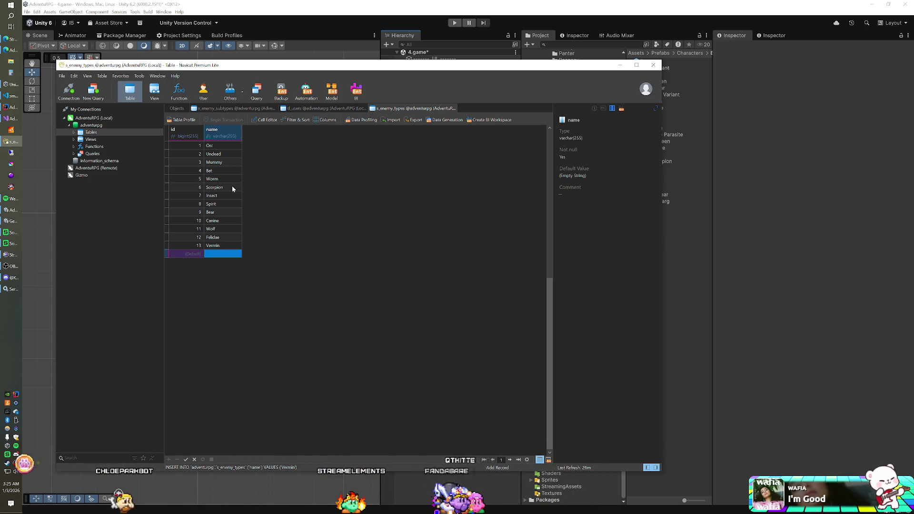
type("Pigs")
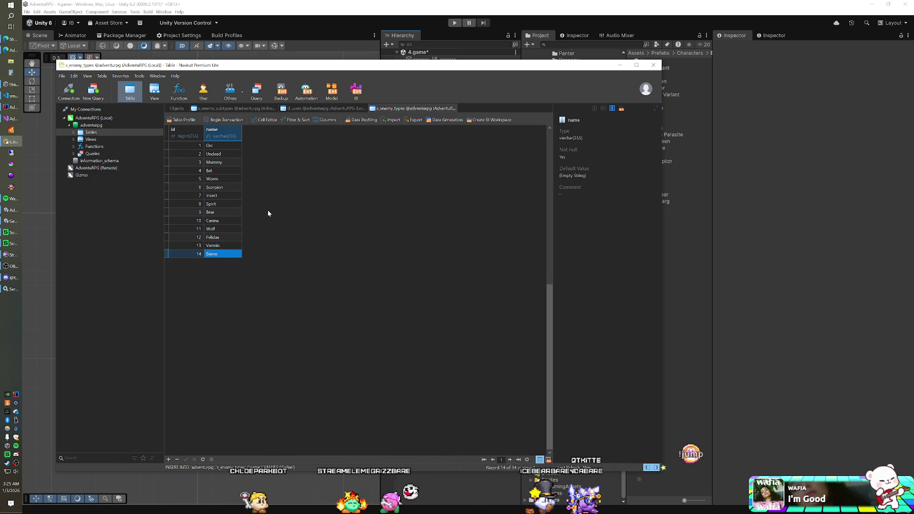
left_click(216, 229)
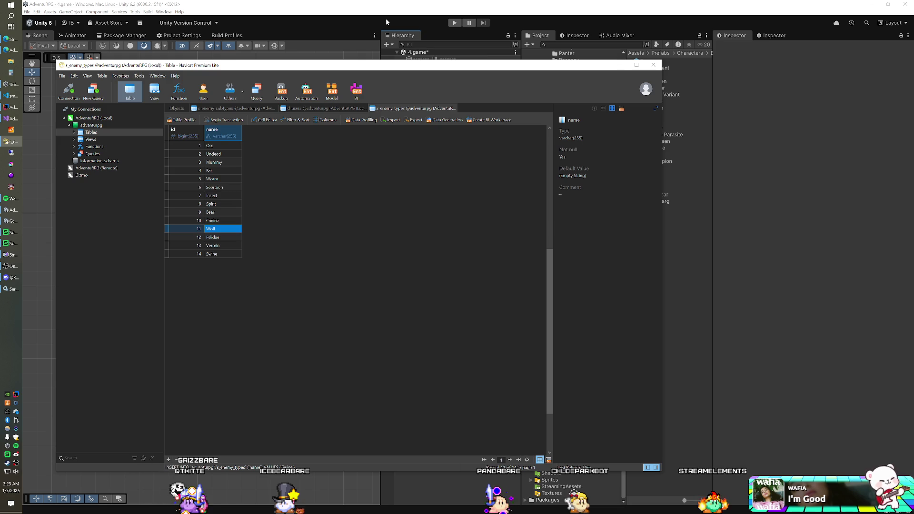
Switch back to the Unity editor
left_click(386, 18)
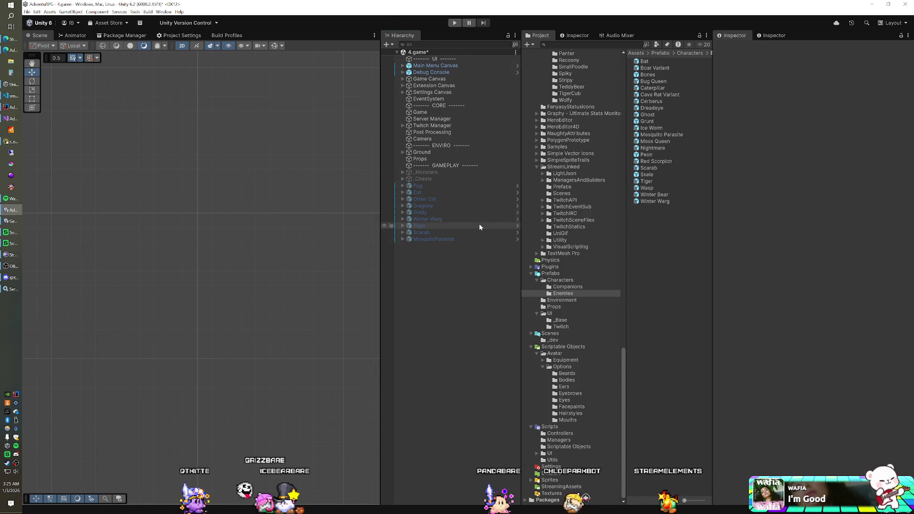
Delete the Tiger and place a SabretoothTiger in the scene for a trial
left_click(448, 228)
key("Delete")
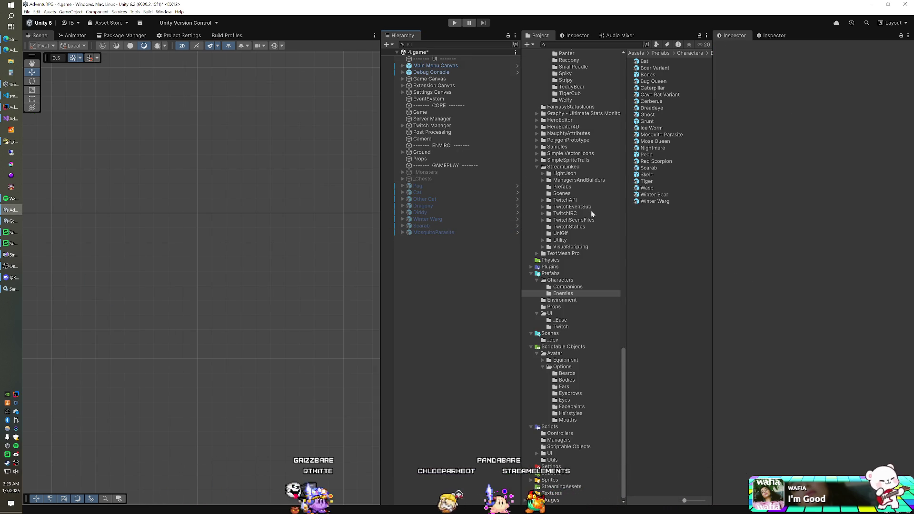
scroll(573, 210, "up", 10)
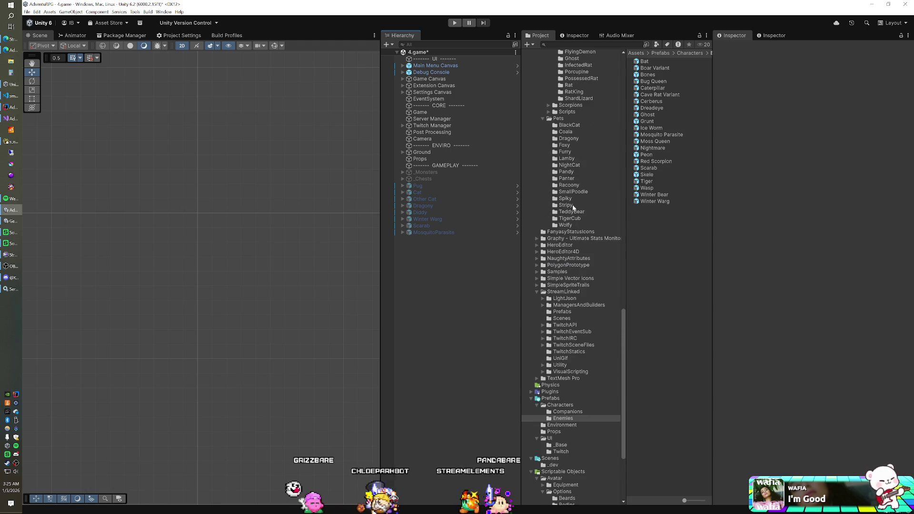
scroll(573, 208, "up", 1)
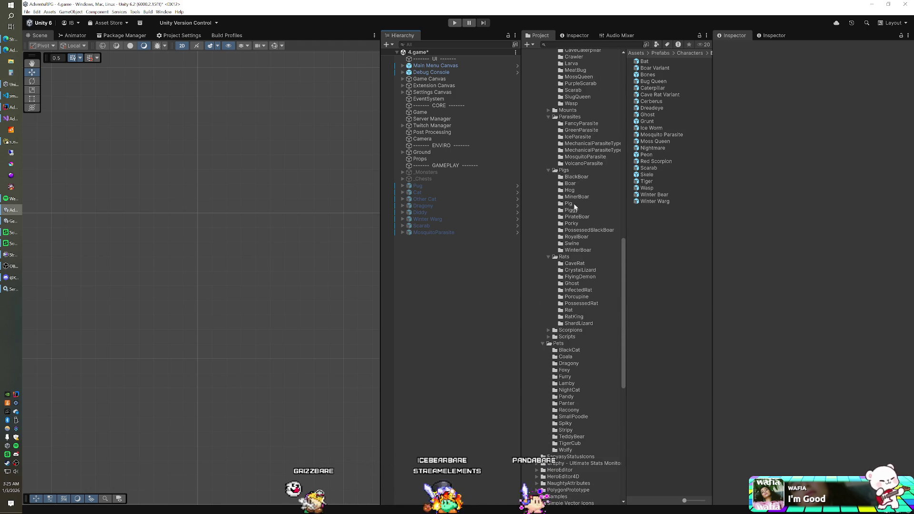
scroll(574, 208, "up", 10)
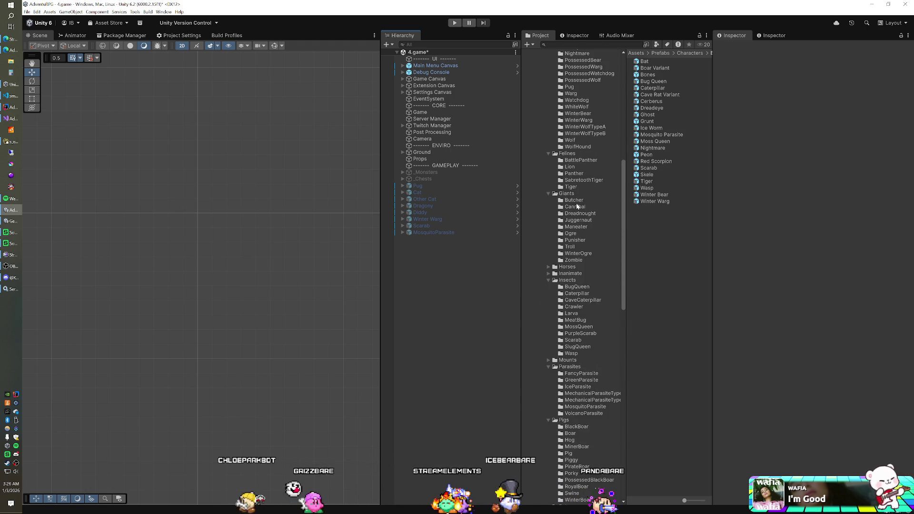
left_click(592, 180)
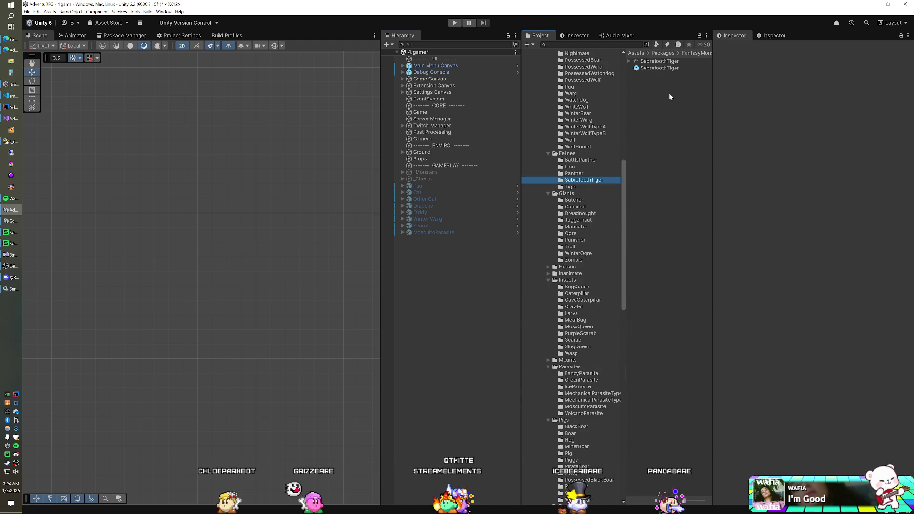
left_click_drag(663, 70, 434, 290)
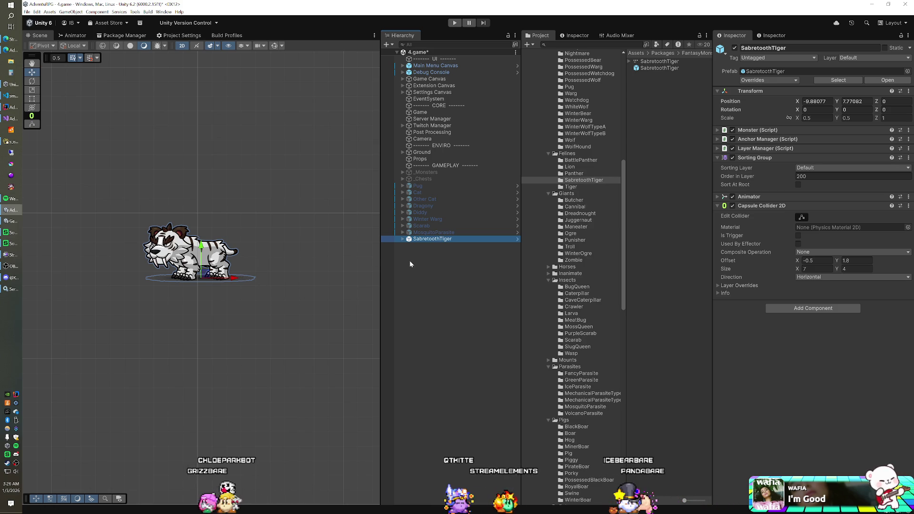
Place a BattlePanther beside the tiger, then delete both trial felines
left_click(589, 174)
left_click(588, 167)
left_click(588, 160)
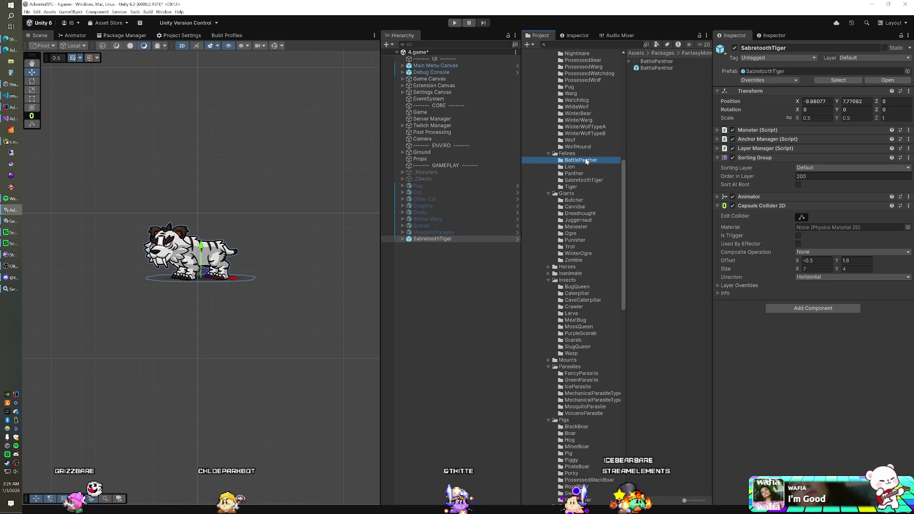
mouse_move(656, 68)
left_mouse_down()
mouse_move(548, 143)
mouse_move(423, 298)
left_mouse_up()
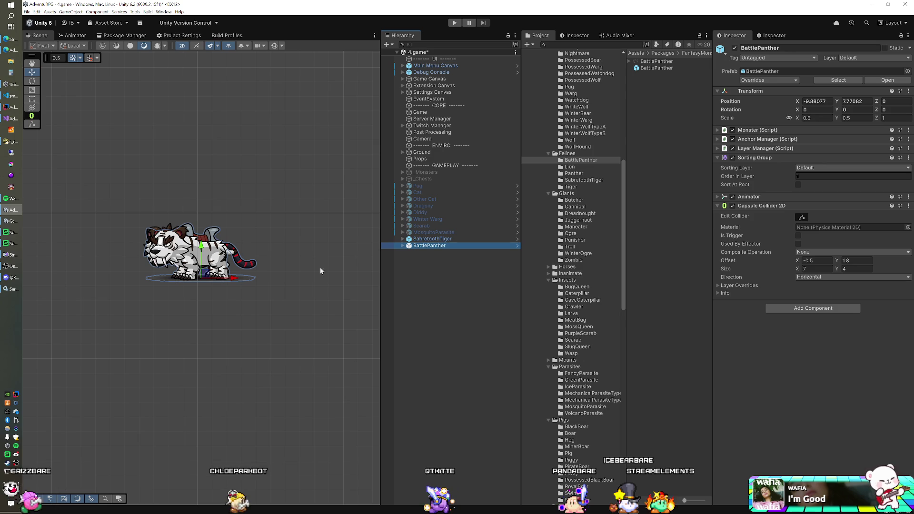
left_click_drag(233, 281, 136, 281)
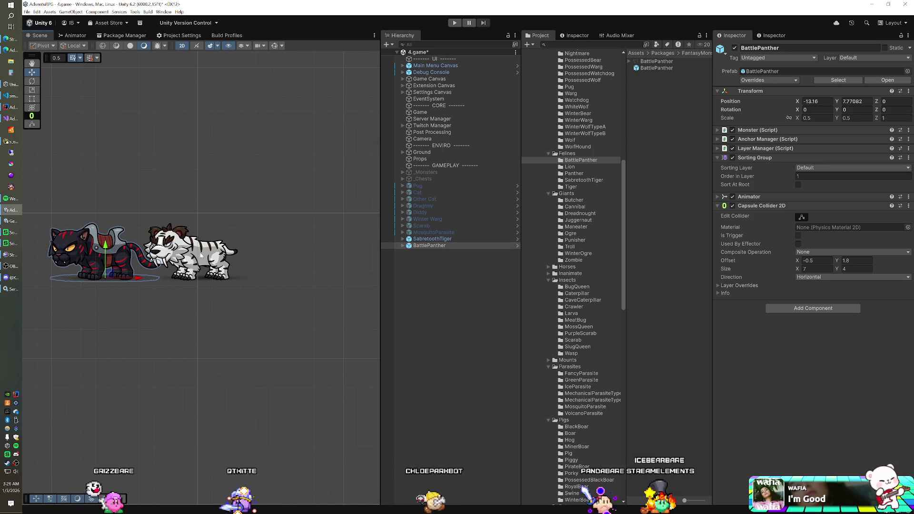
left_click(421, 238, "shift")
key("Delete")
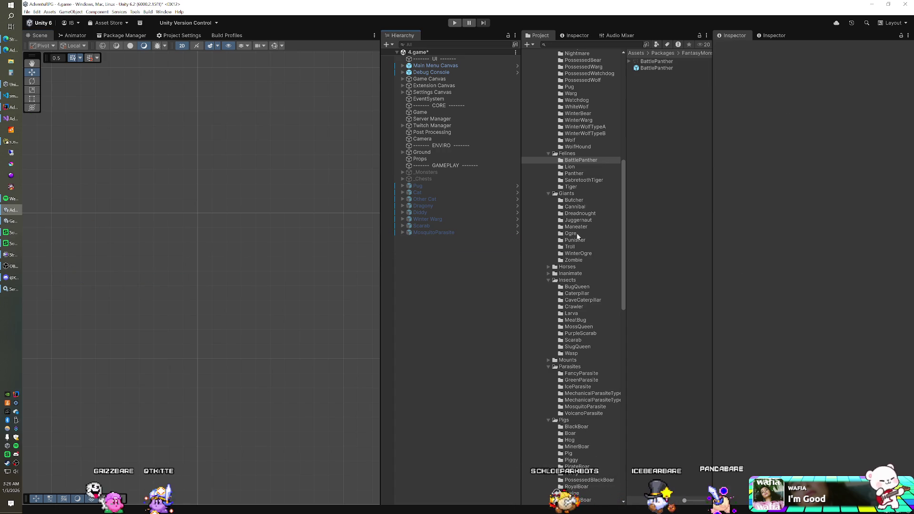
Select Winter Warg through MosquitoParasite in the Hierarchy and delete all three
scroll(583, 227, "up", 10)
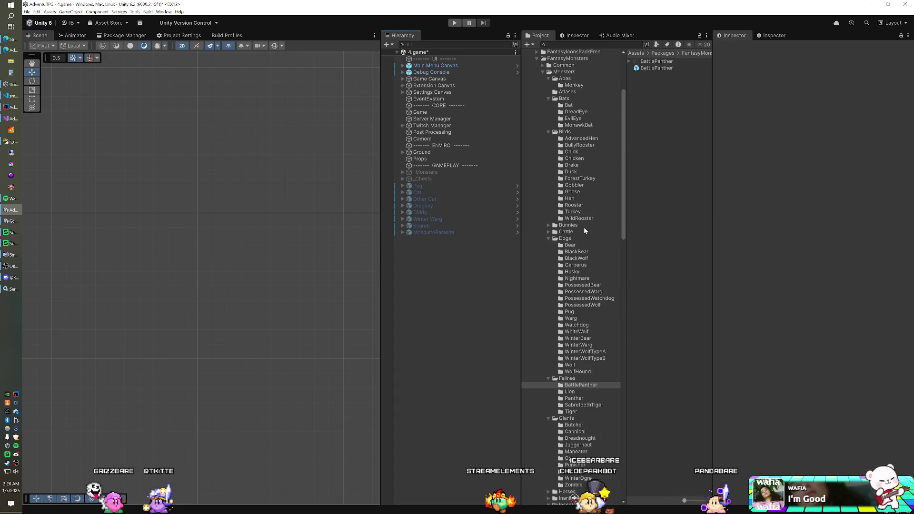
scroll(584, 230, "up", 1)
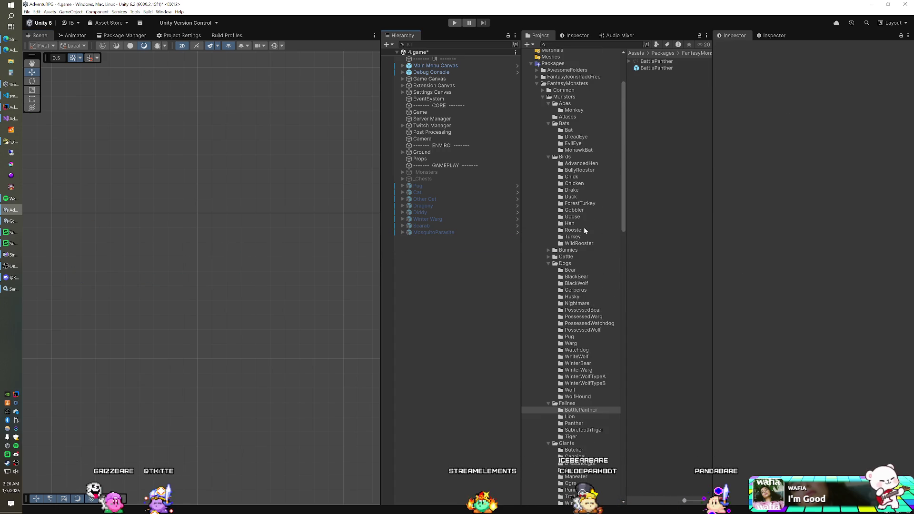
scroll(584, 227, "down", 4)
scroll(584, 229, "down", 6)
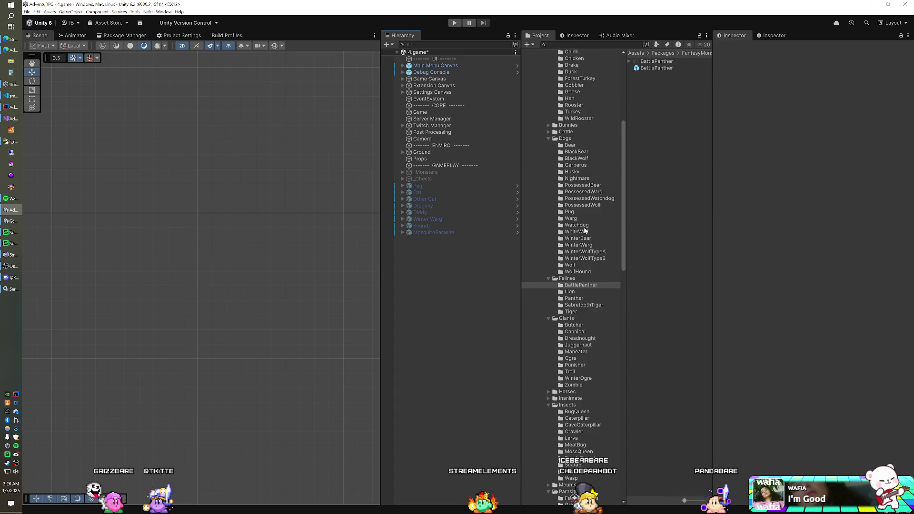
scroll(583, 227, "down", 2)
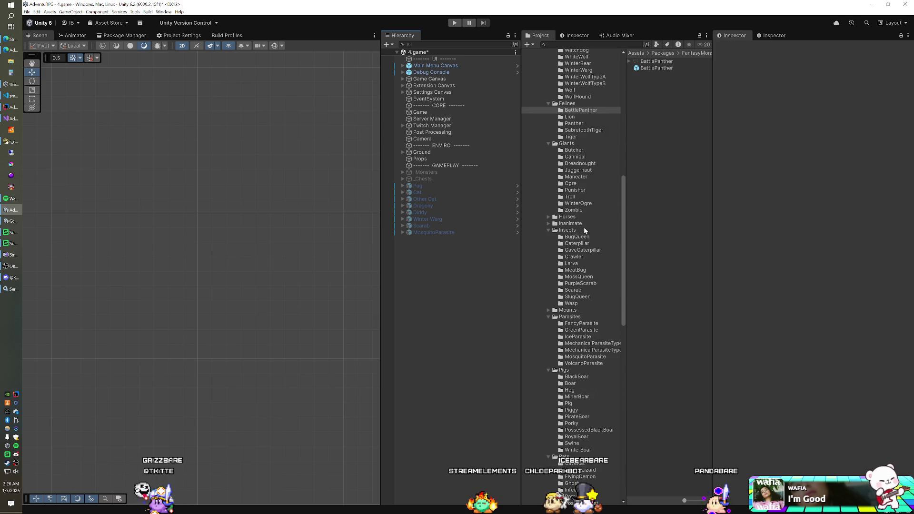
left_click(436, 212)
left_click(433, 218)
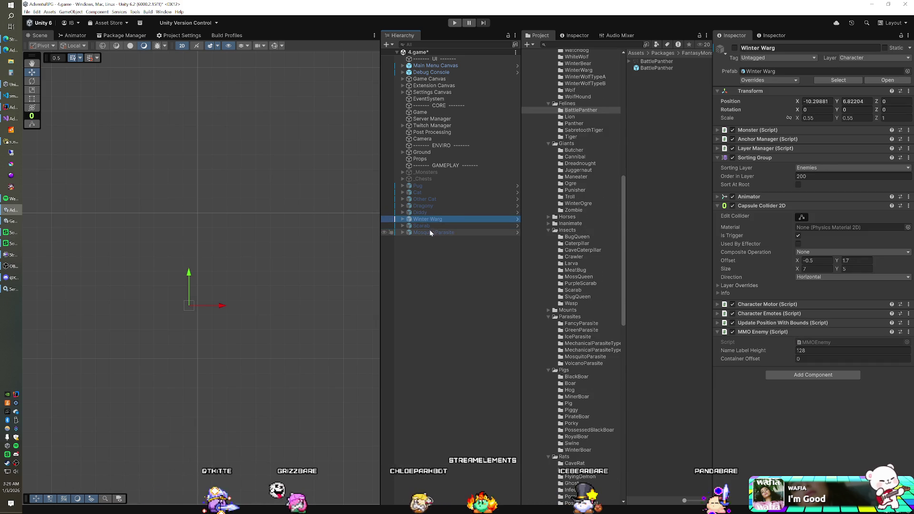
left_click(431, 232, "shift")
key("Delete")
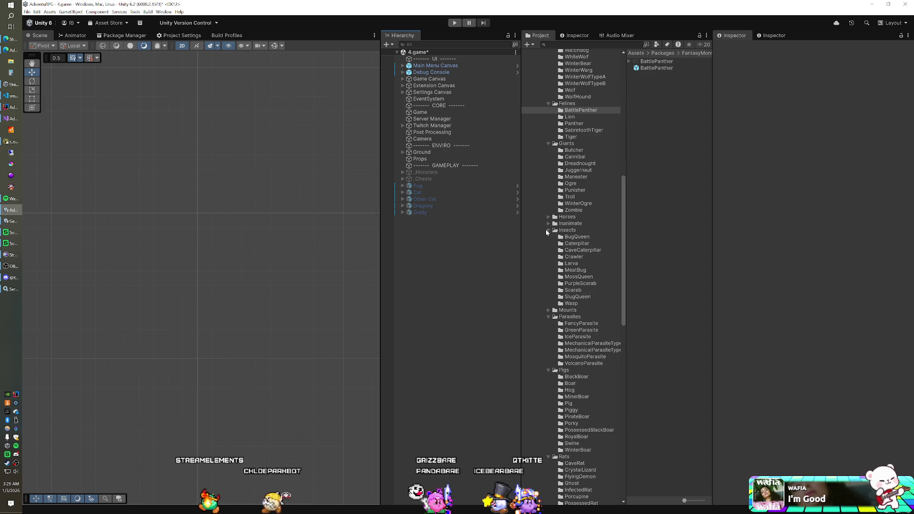
Drag the SabretoothTiger prefab into the scene
scroll(589, 221, "up", 3)
scroll(589, 221, "up", 3)
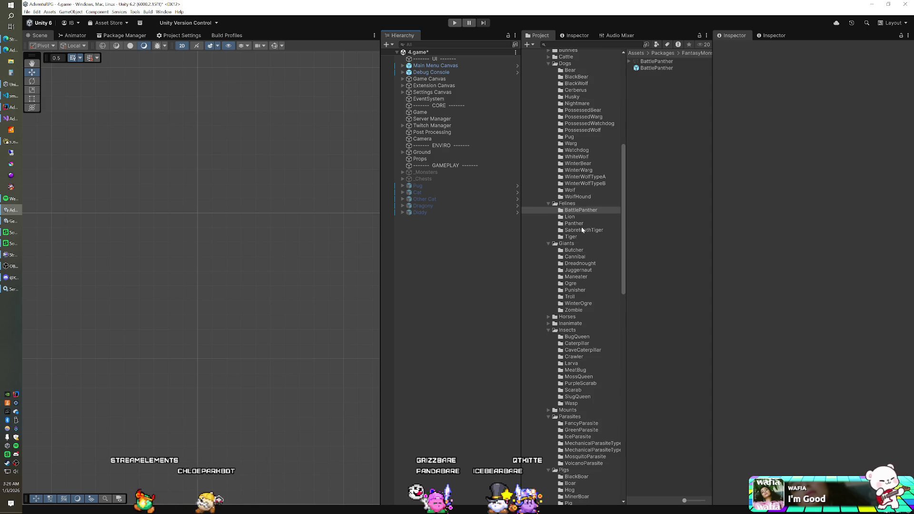
left_click(582, 230)
left_click_drag(567, 189, 466, 261)
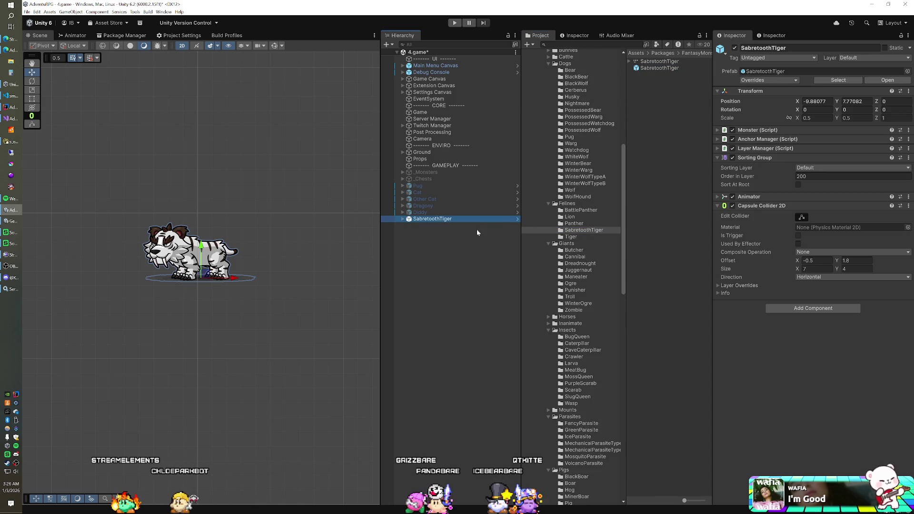
Put the tiger on the Character layer (this object only) and the Enemies sorting layer, and make its collider a trigger
left_click(866, 57)
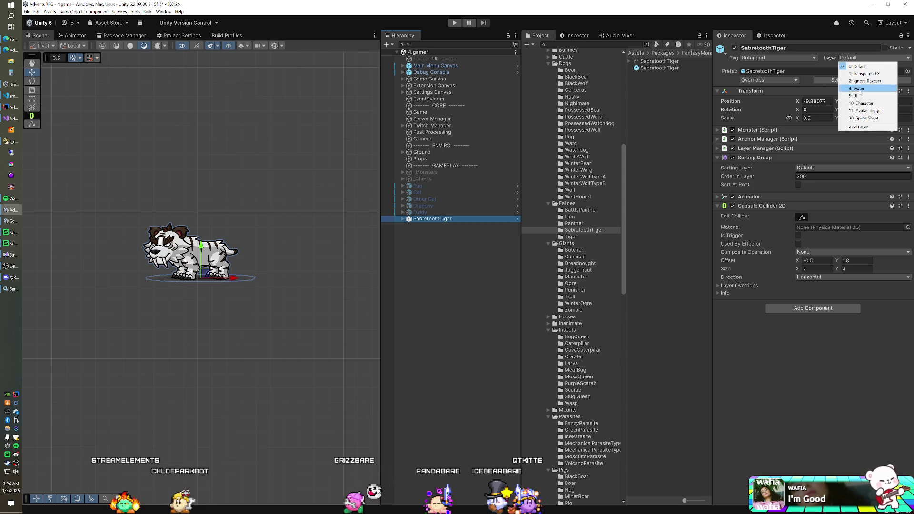
left_click(856, 90)
left_click(486, 268)
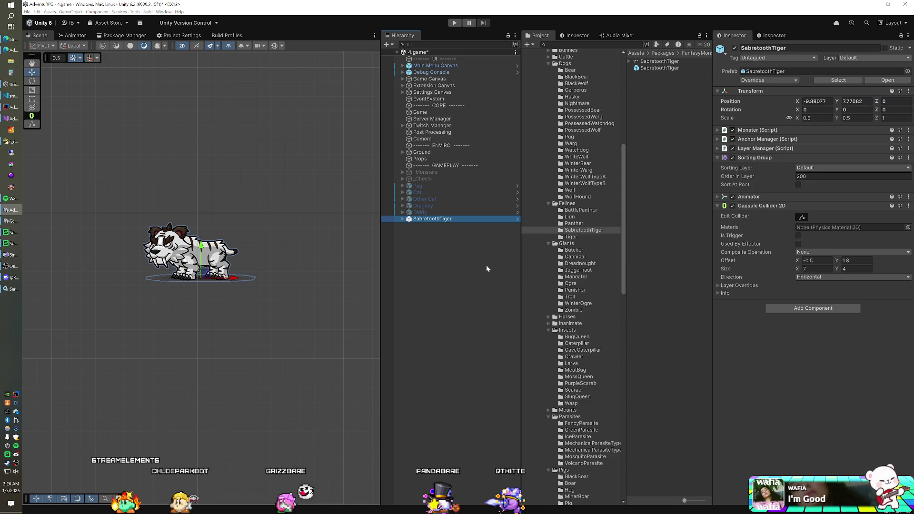
left_click(810, 168)
left_click(814, 184)
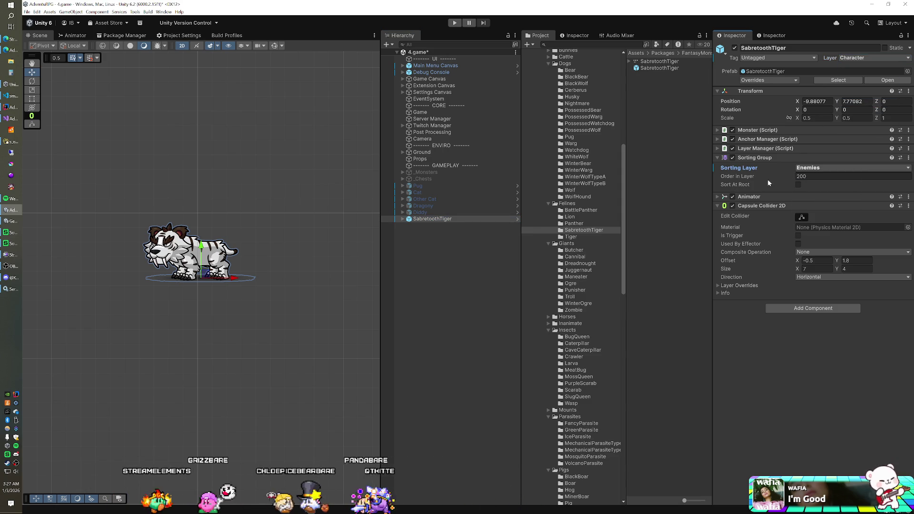
left_click(801, 235)
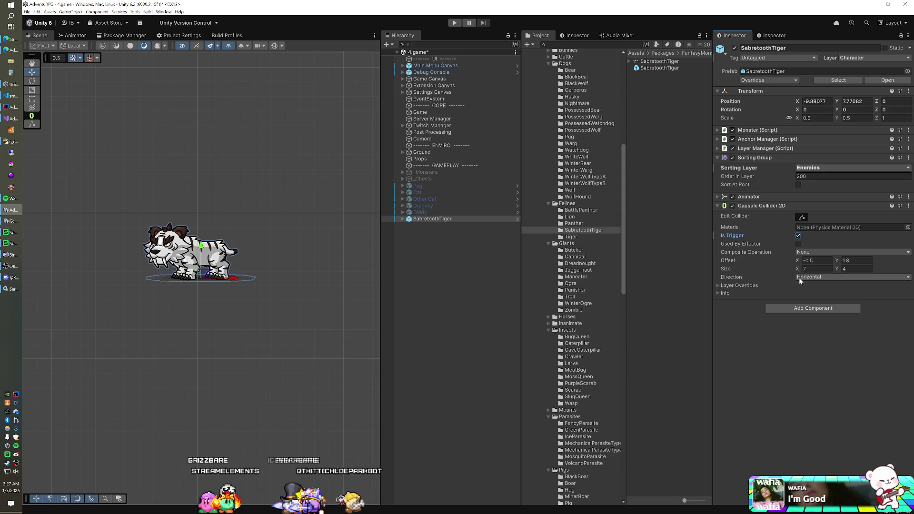
Find MMO Enemy in the Add Component search and add it to the SabretoothTiger
left_click(813, 308)
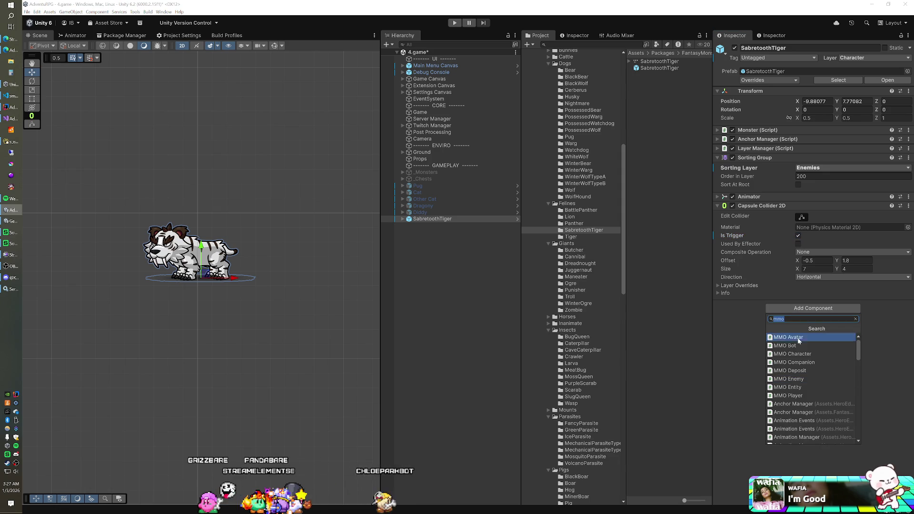
left_click(792, 379)
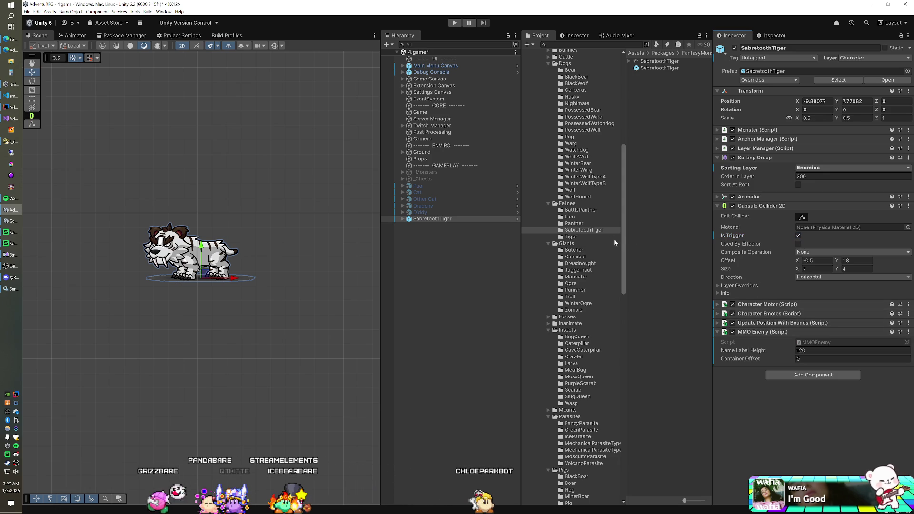
scroll(584, 229, "down", 20)
Delete Tiger.prefab from Prefabs > Characters > Enemies, then reselect the tiger's Name Label Height field
scroll(599, 235, "down", 2)
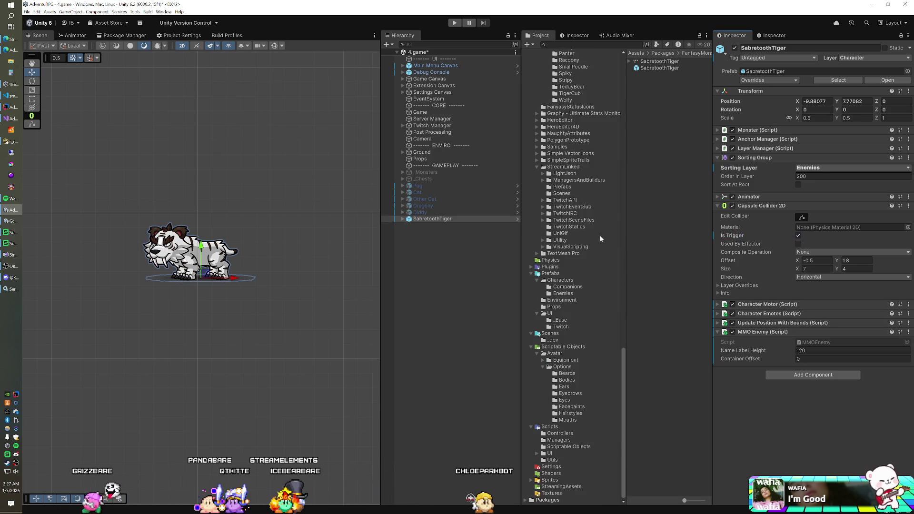
left_click(563, 293)
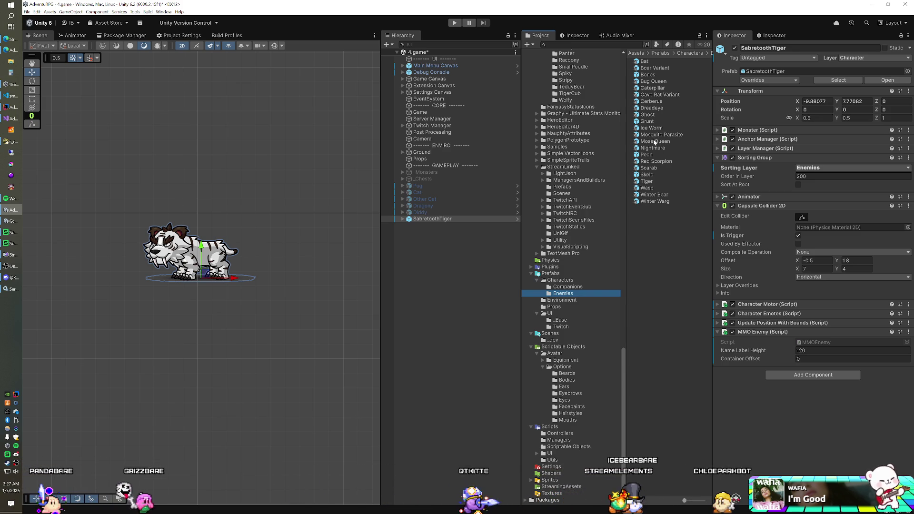
left_click(646, 182)
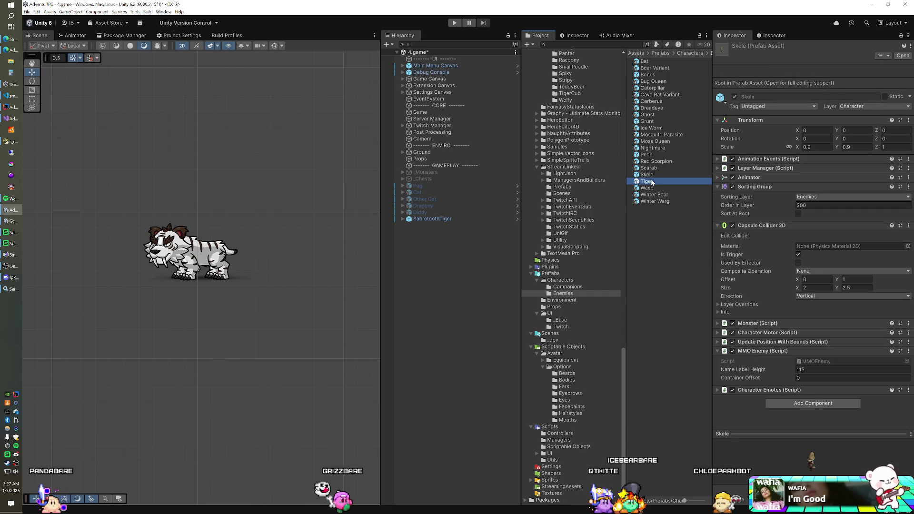
key("Delete")
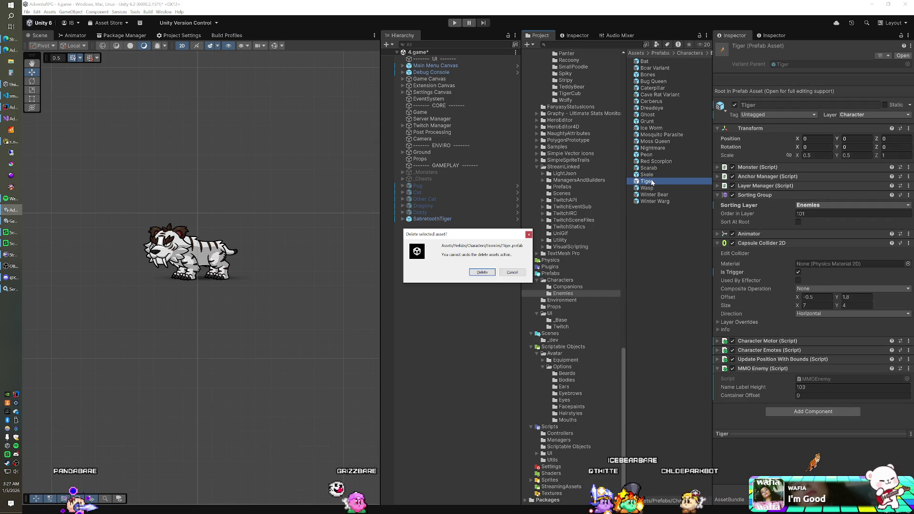
left_click(482, 271)
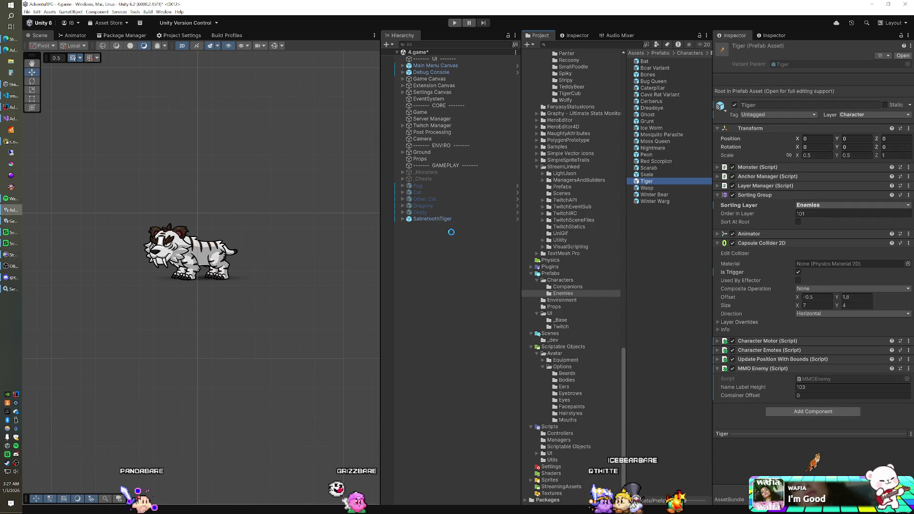
left_click(434, 220)
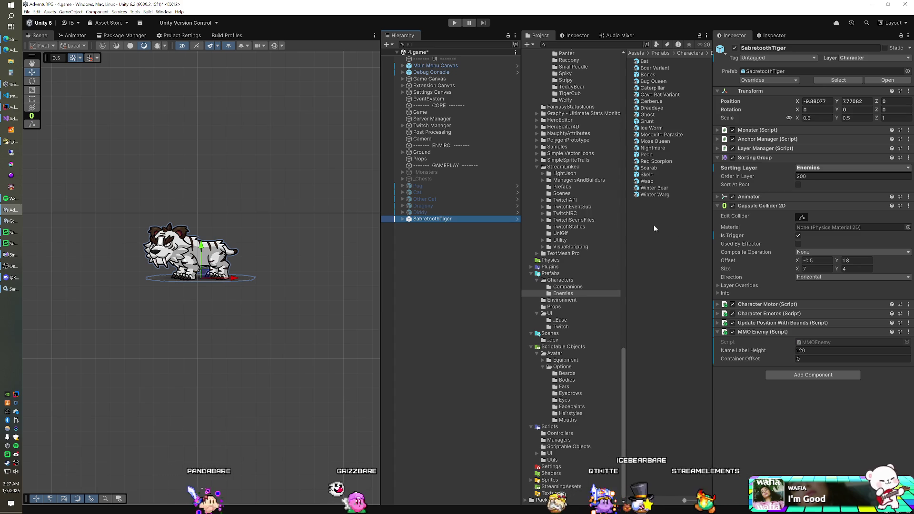
left_click(809, 350)
Set the tiger's Name Label Height to 105 and save it as a prefab variant
type("105")
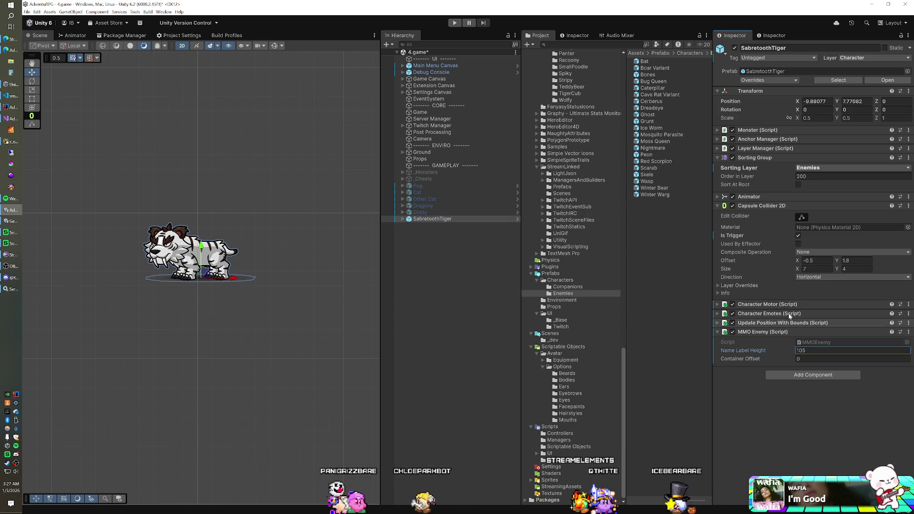
left_click(441, 218)
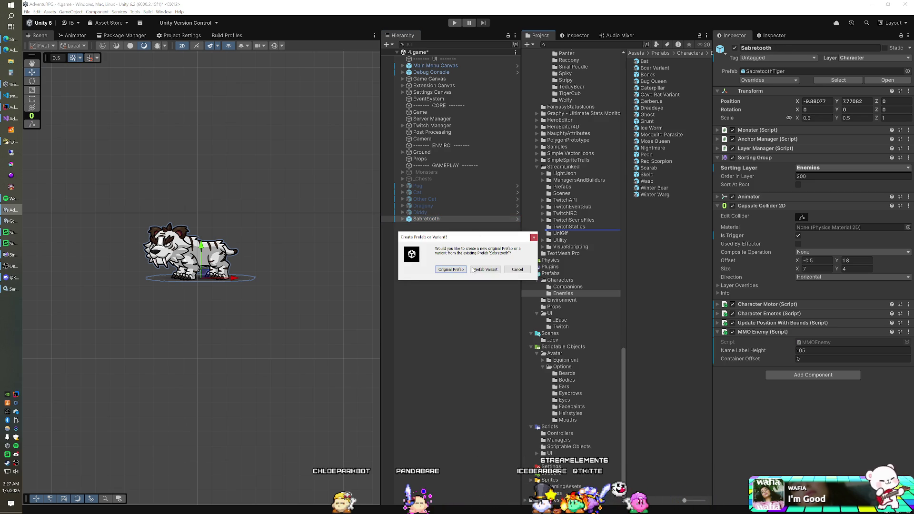
left_click(482, 270)
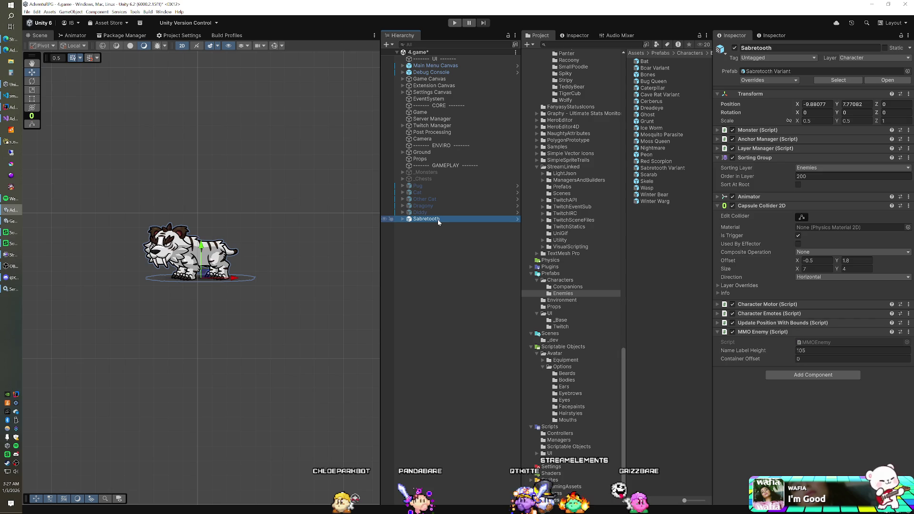
Remove the tiger from the scene, rename the variant to Sabretooth, and switch to Navicat
key("Delete")
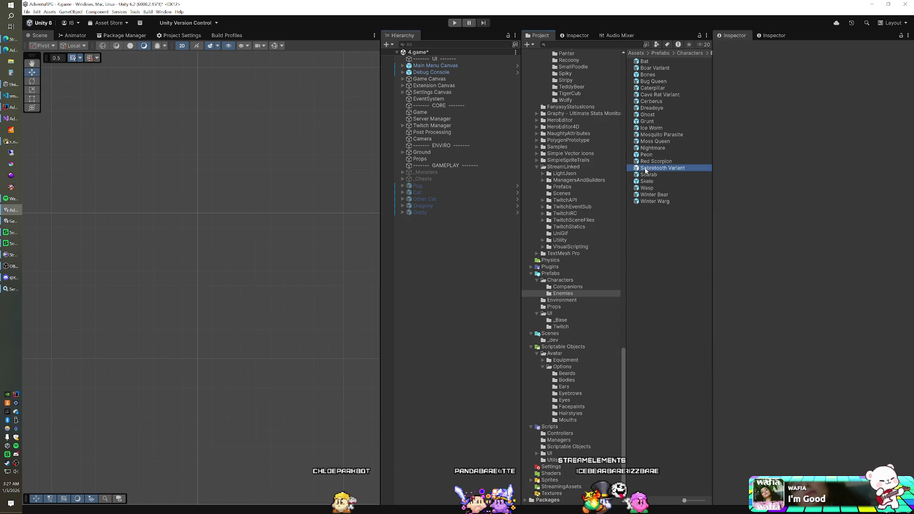
left_click(659, 168)
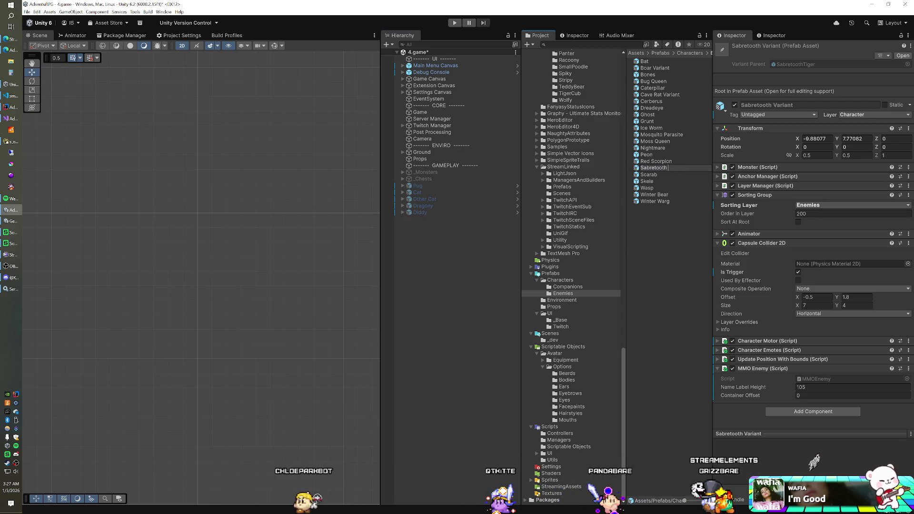
key("Return")
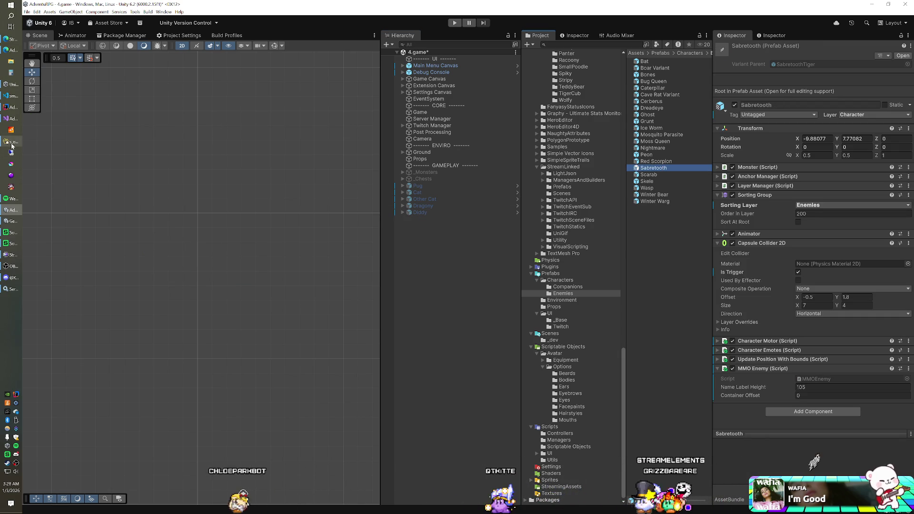
left_click(13, 143)
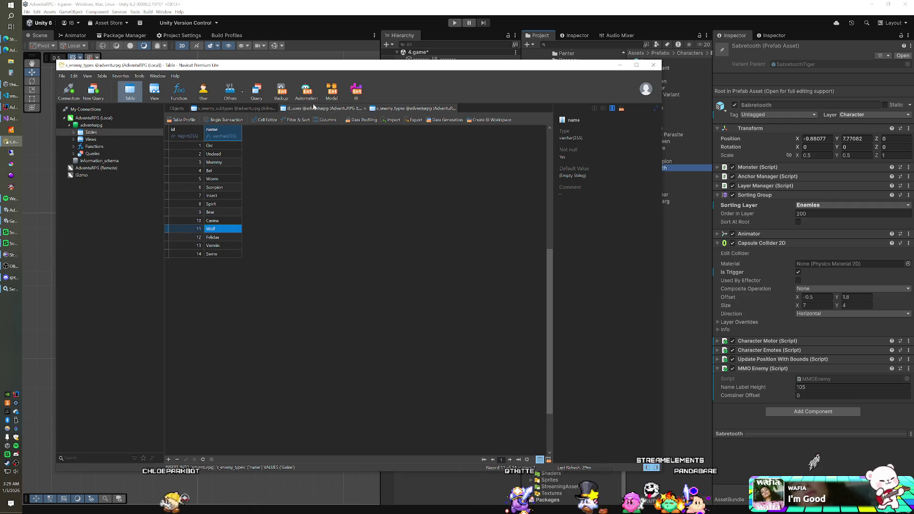
Rename row 18's Tiger subtype to Sabertooth in s_enemy_subtypes, then return to Unity
left_click(220, 109)
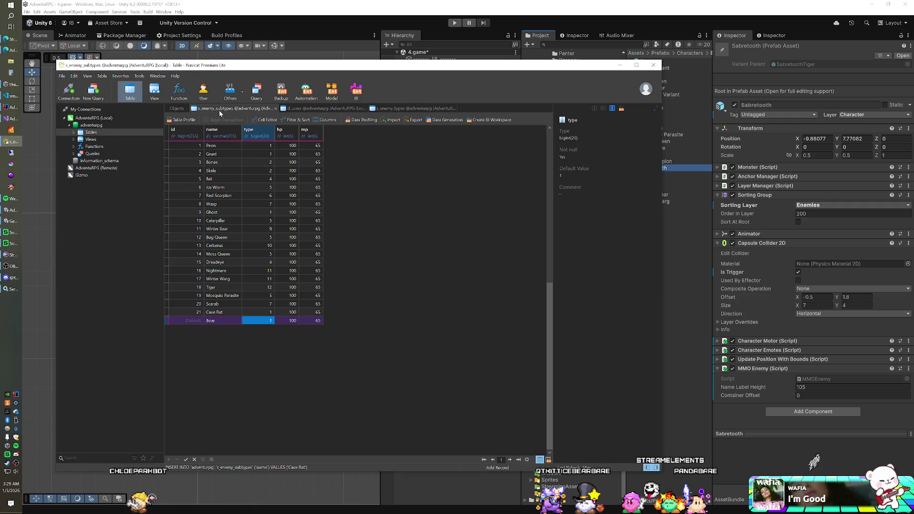
double_click(224, 287)
type("Sabertooth")
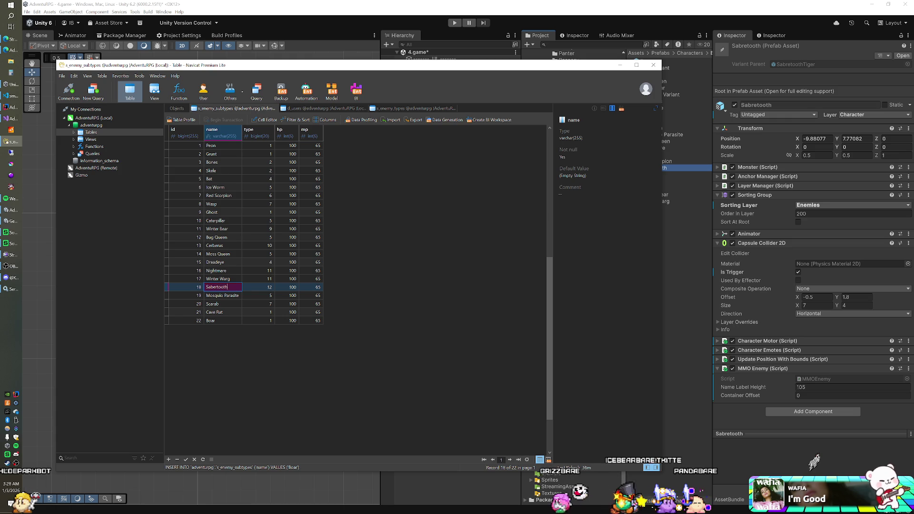
key("Return")
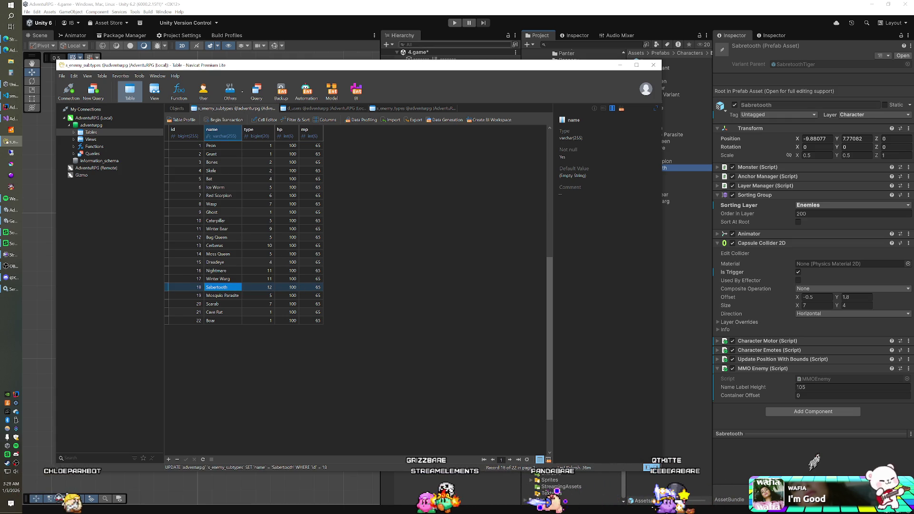
left_click(398, 16)
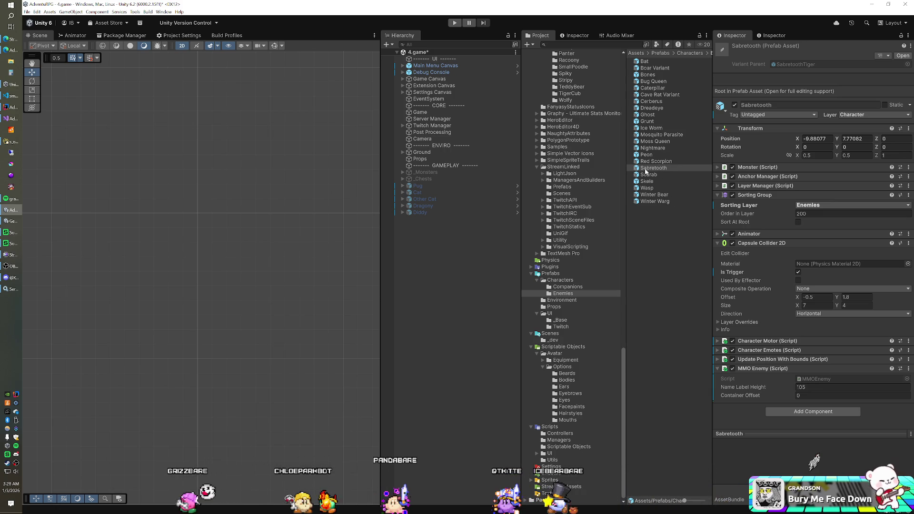
Rename the Boar Variant prefab to Boar
left_click(653, 68)
left_click(653, 69)
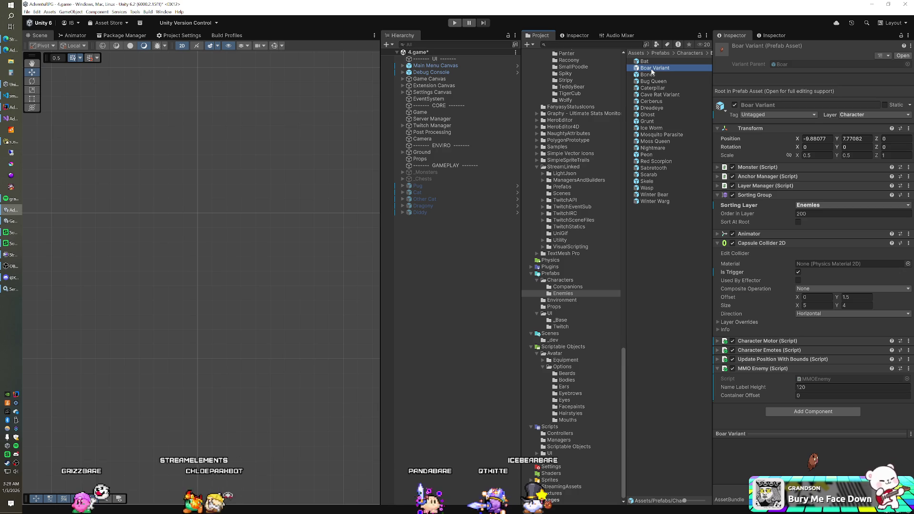
type("Boar Va")
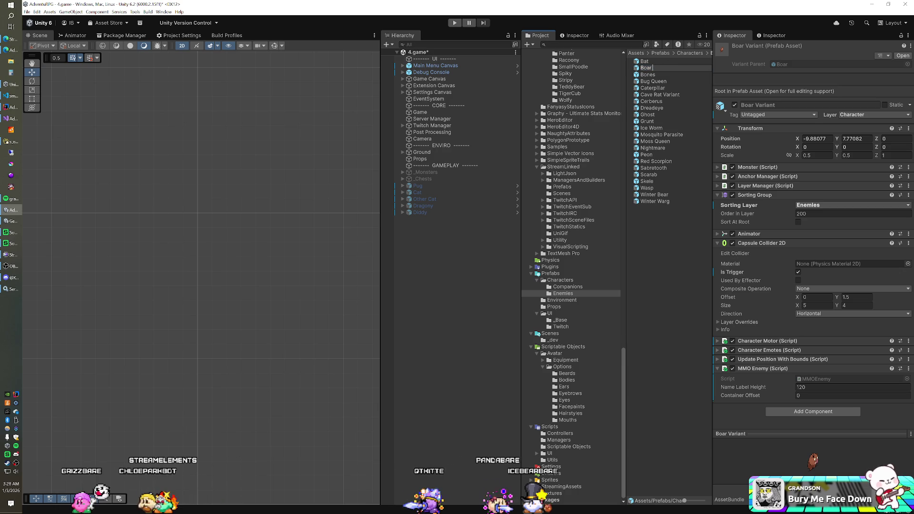
key("BackSpace")
key("BackSpace")
key("BackSpace")
key("Return")
Rename the Cave Rat Variant prefab to Cave Rat and select the Game object
left_click(650, 94)
left_click(650, 93)
key("BackSpace")
key("BackSpace")
key("BackSpace")
key("BackSpace")
key("BackSpace")
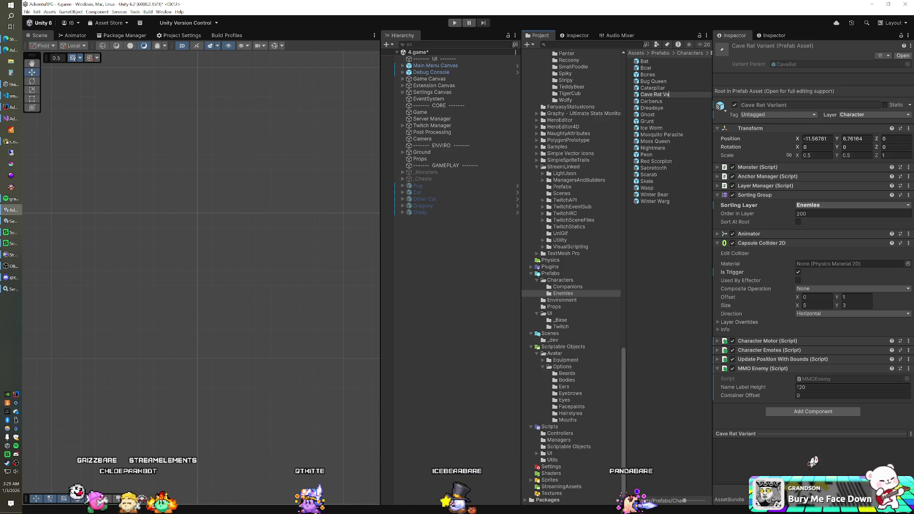
key("Return")
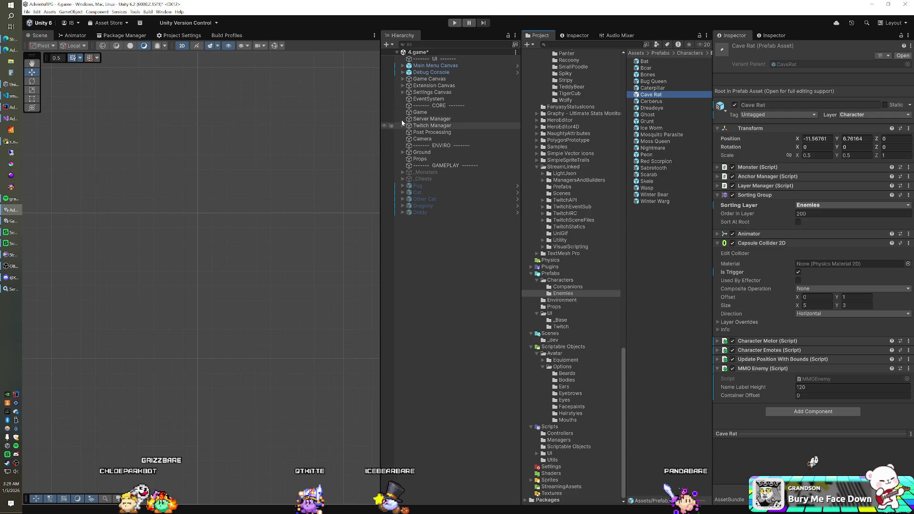
left_click(420, 113)
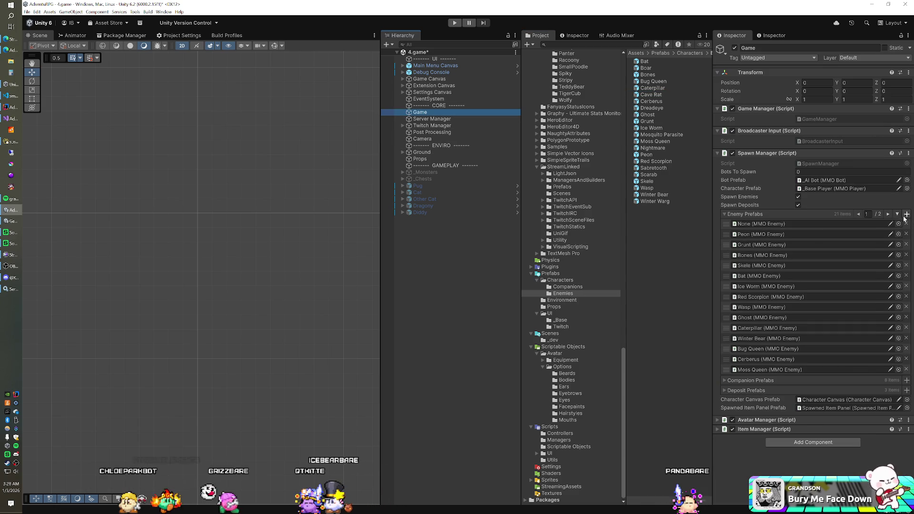
Add the Boar and Cave Rat prefabs to the Spawn Manager's Enemy Prefabs list
left_click(897, 214)
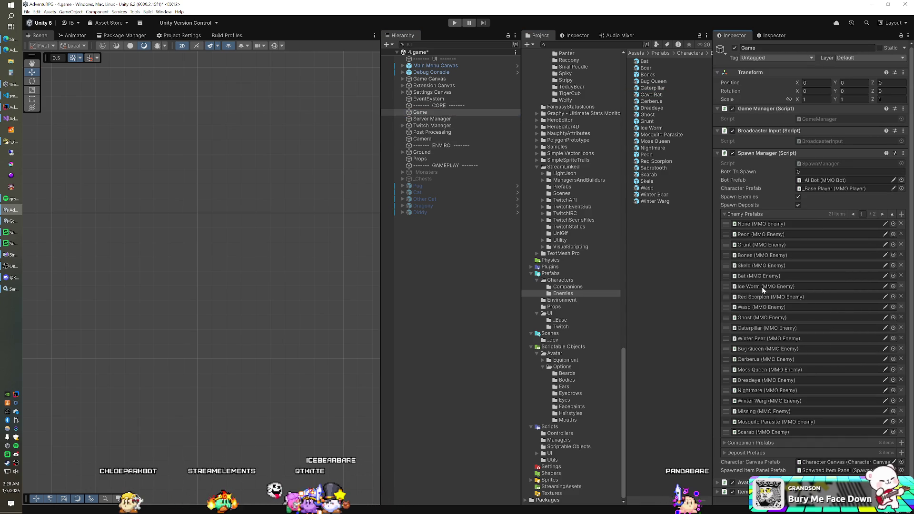
left_click(748, 413)
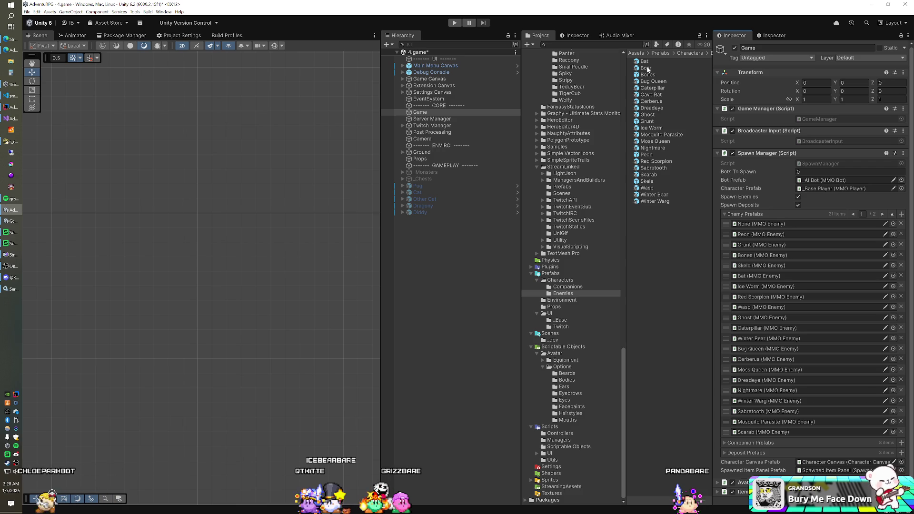
mouse_move(648, 70)
left_mouse_down()
mouse_move(743, 380)
mouse_move(747, 433)
mouse_move(758, 219)
left_mouse_up()
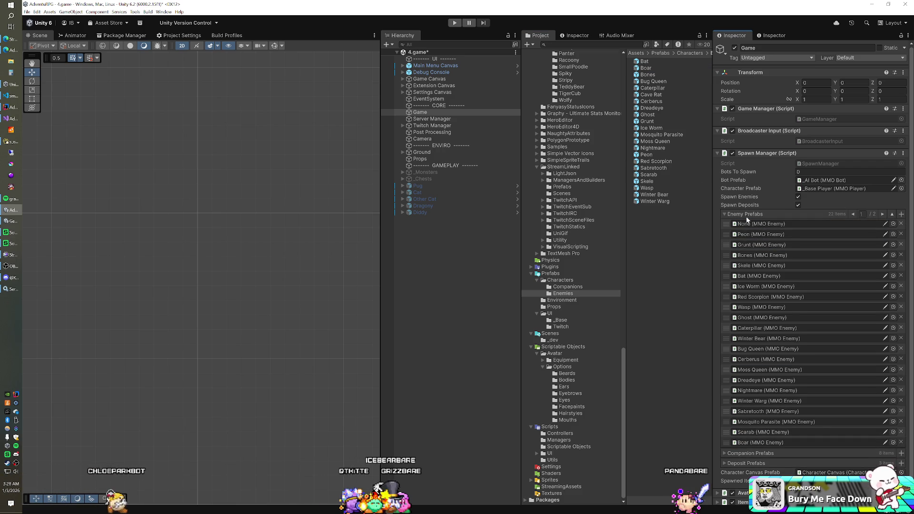
mouse_move(650, 94)
left_mouse_down()
mouse_move(667, 157)
mouse_move(750, 215)
left_mouse_up()
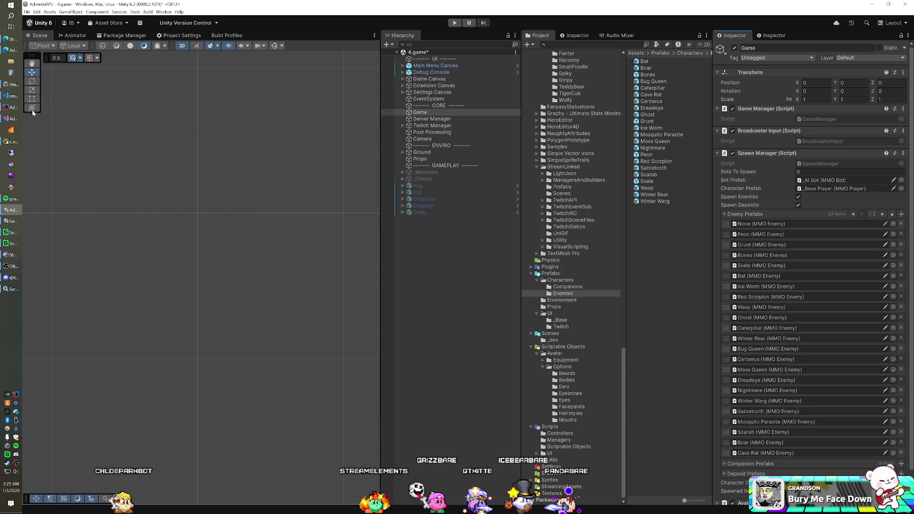
key("alt+Tab")
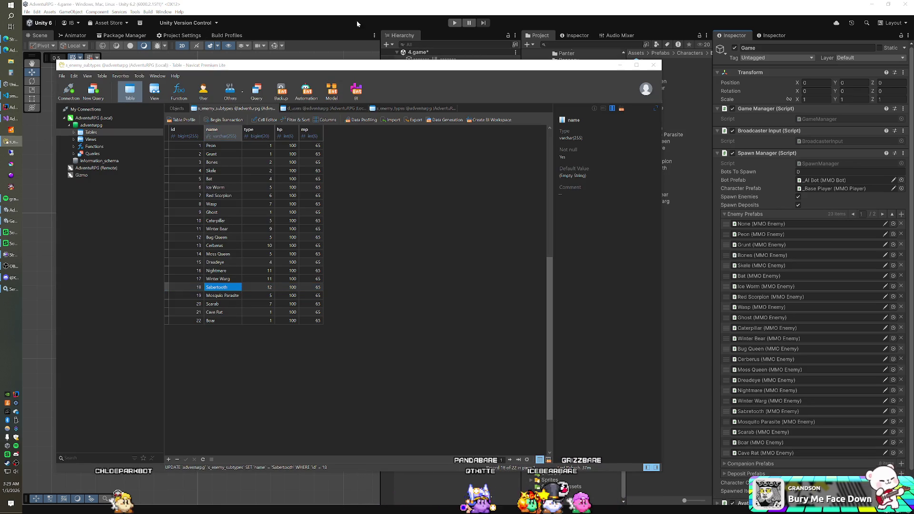
key("alt+Tab")
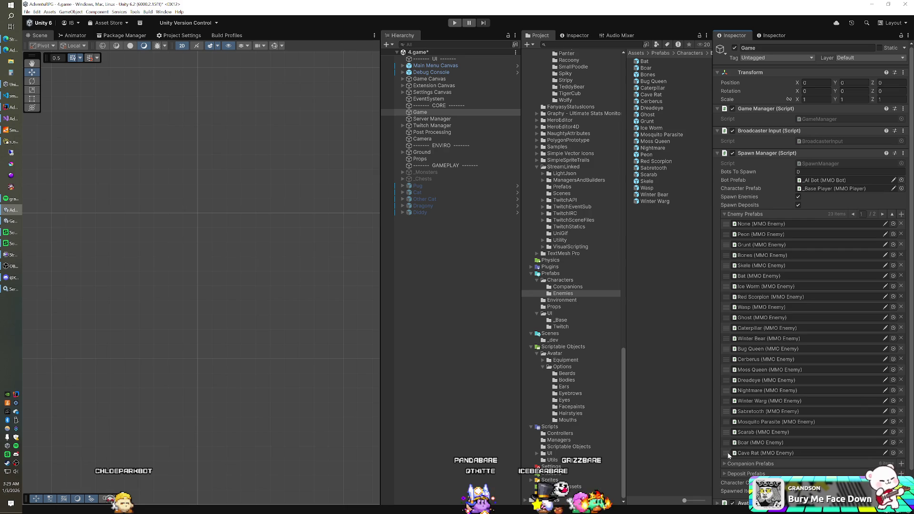
Move Cave Rat above Boar in the list, save the scene, and start Play mode
left_click_drag(726, 453, 726, 443)
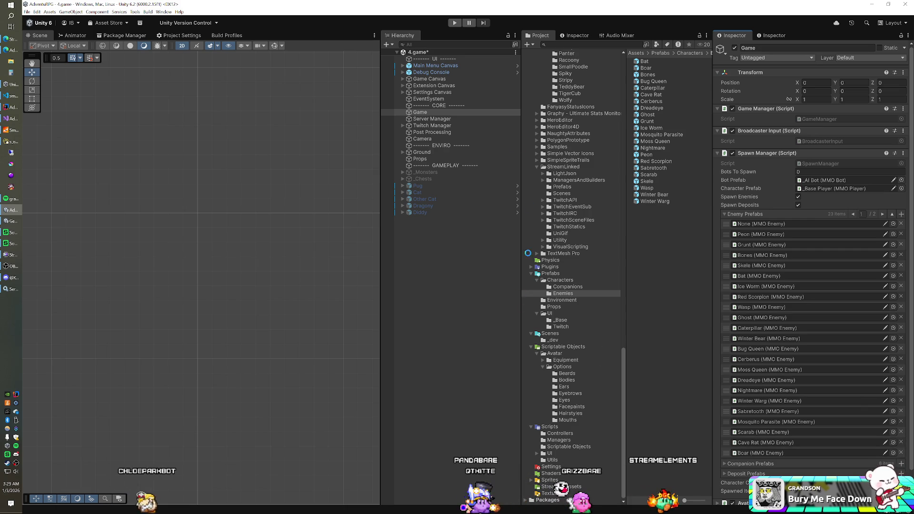
key("ctrl+s")
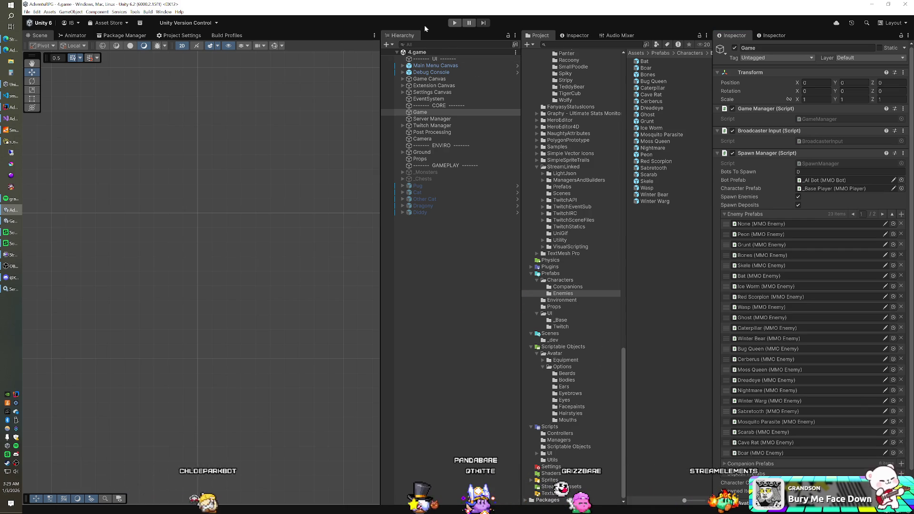
left_click(455, 22)
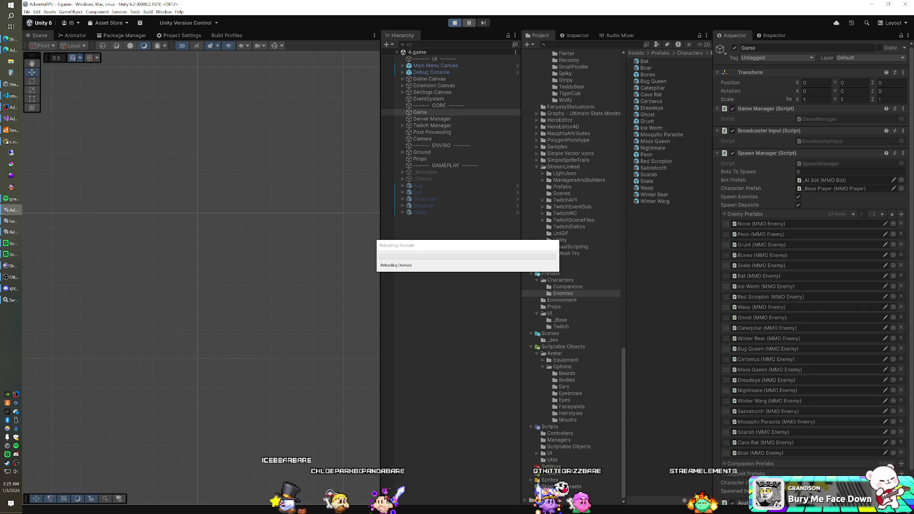
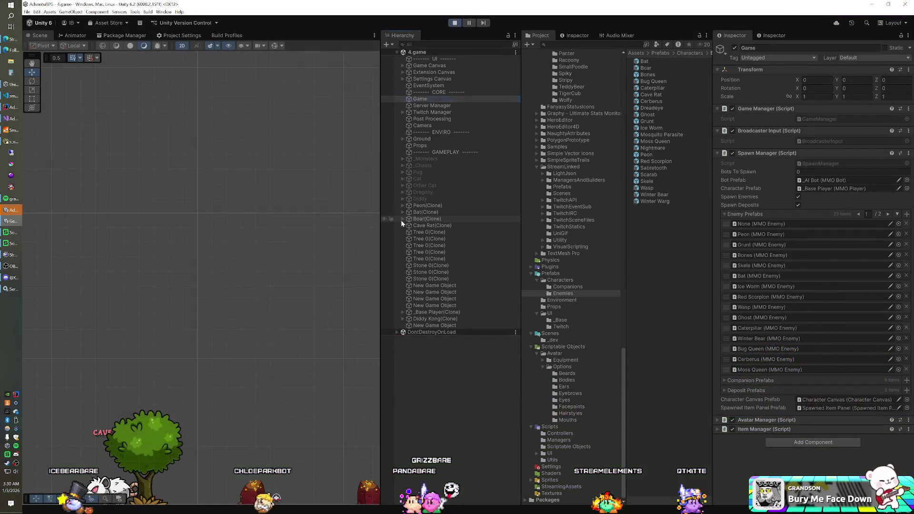
Drag the spawned Boar's Name Panel Pos Y lower to preview a closer name position
left_click(402, 219)
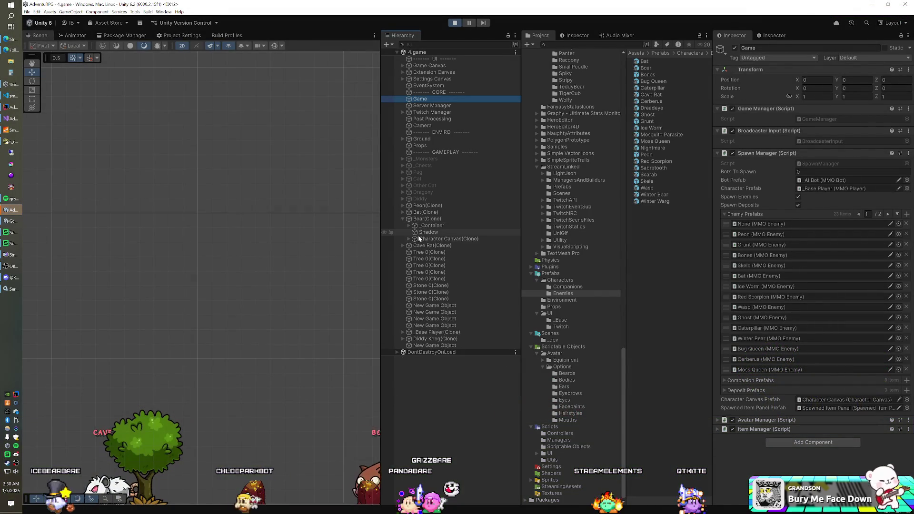
left_click(409, 238)
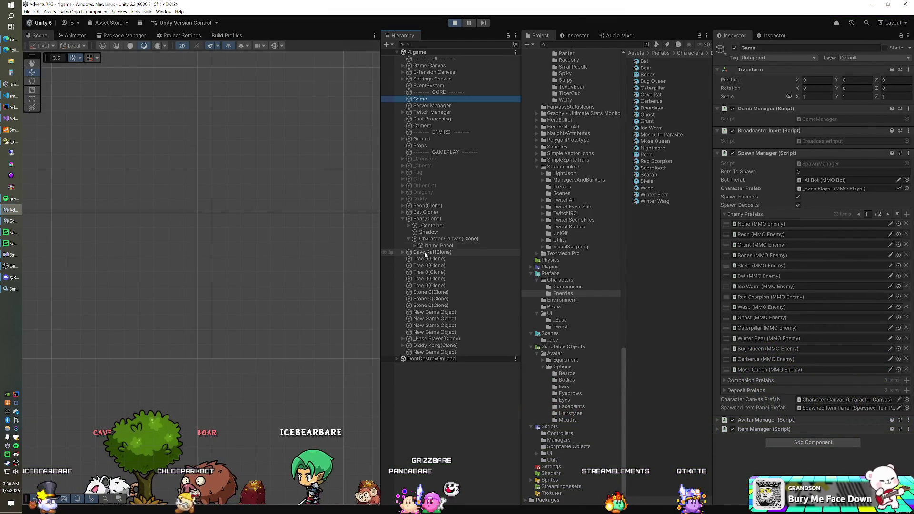
left_click(433, 245)
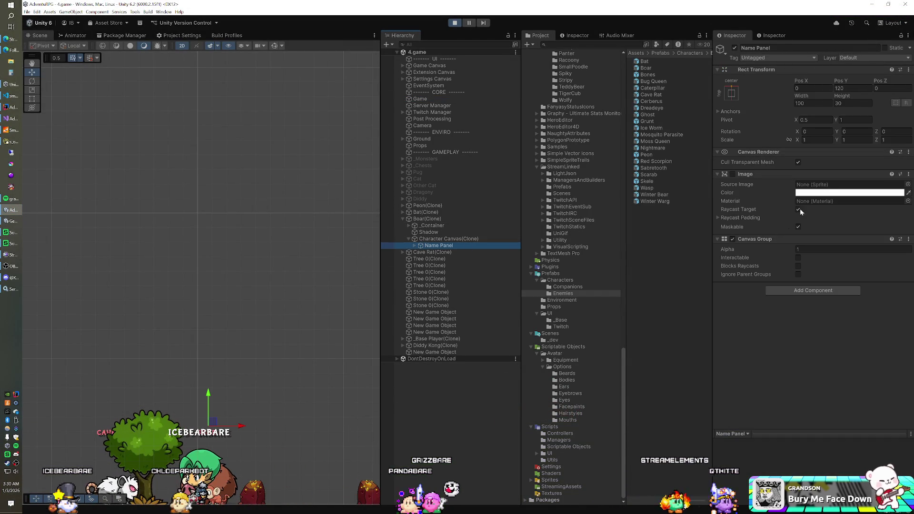
mouse_move(835, 85)
left_mouse_down()
mouse_move(705, 104)
mouse_move(565, 99)
left_mouse_up()
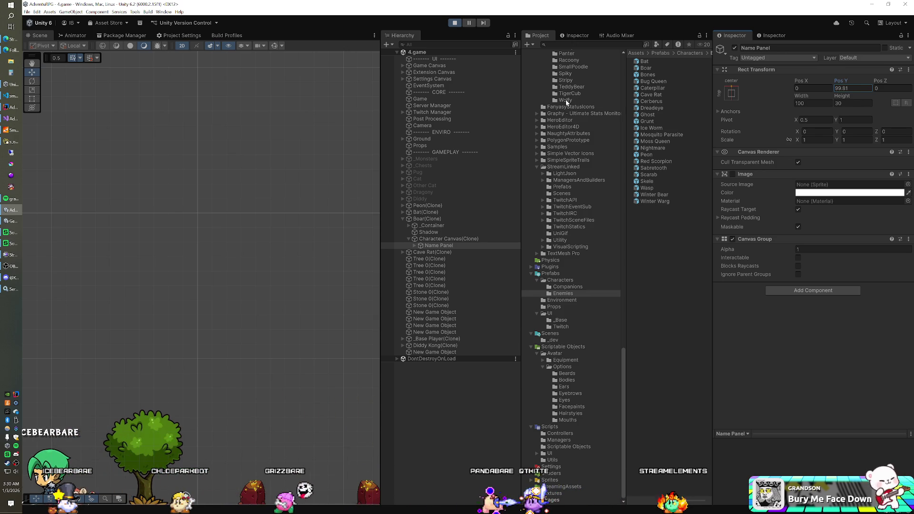
left_click_drag(553, 102, 509, 101)
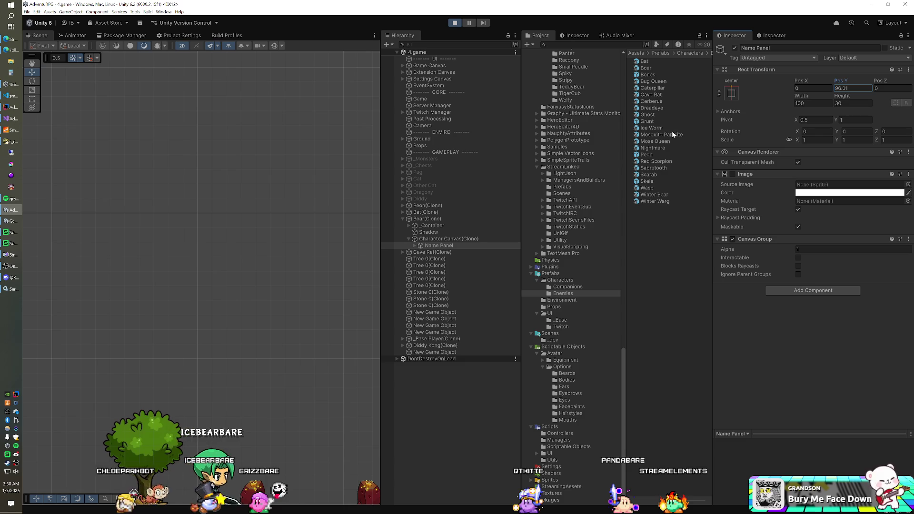
Set the Boar prefab's MMO Enemy Name Label Height to 105
left_click(672, 96)
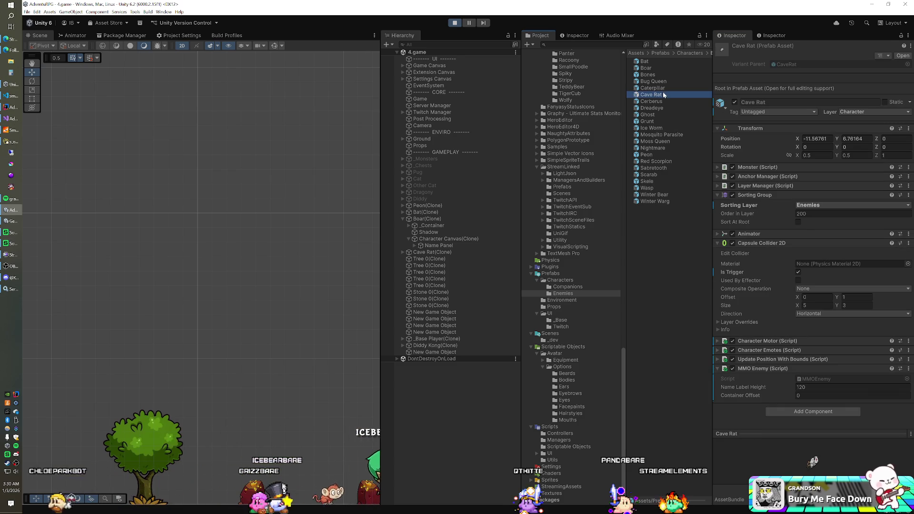
left_click(653, 69)
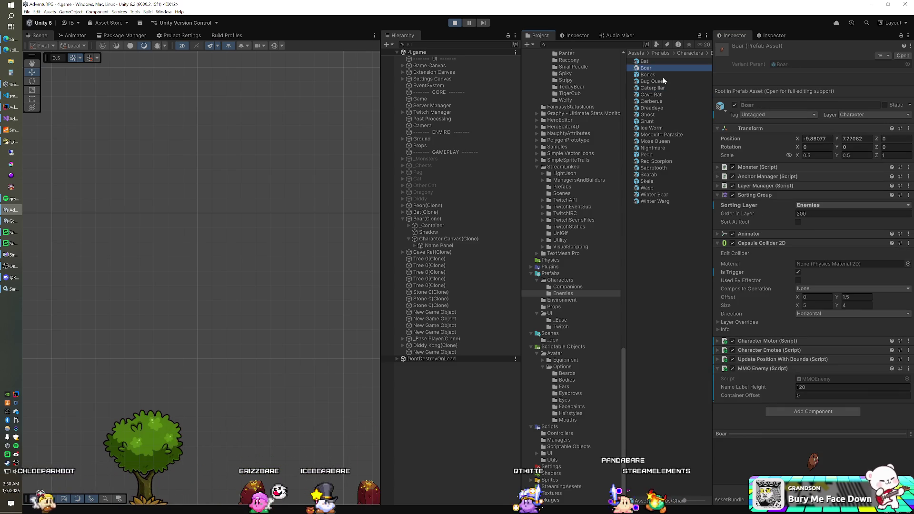
left_click(831, 388)
type("105")
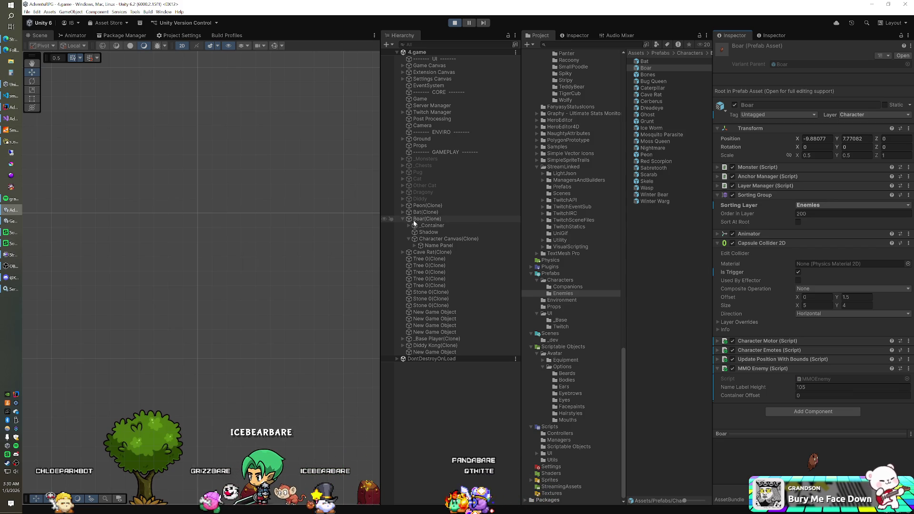
Set the running Cave Rat's Name Panel Pos Y to 105 and compare it with the Boar's
left_click(402, 252)
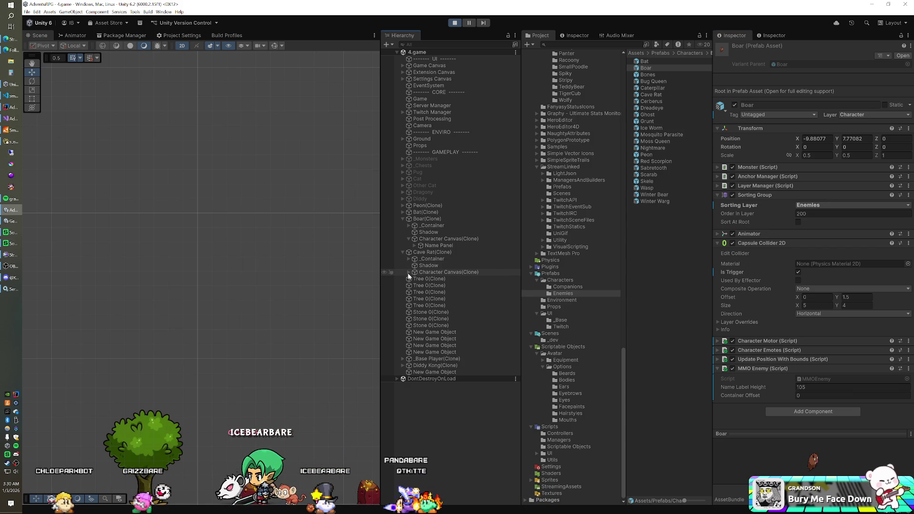
left_click(409, 271)
left_click(419, 279)
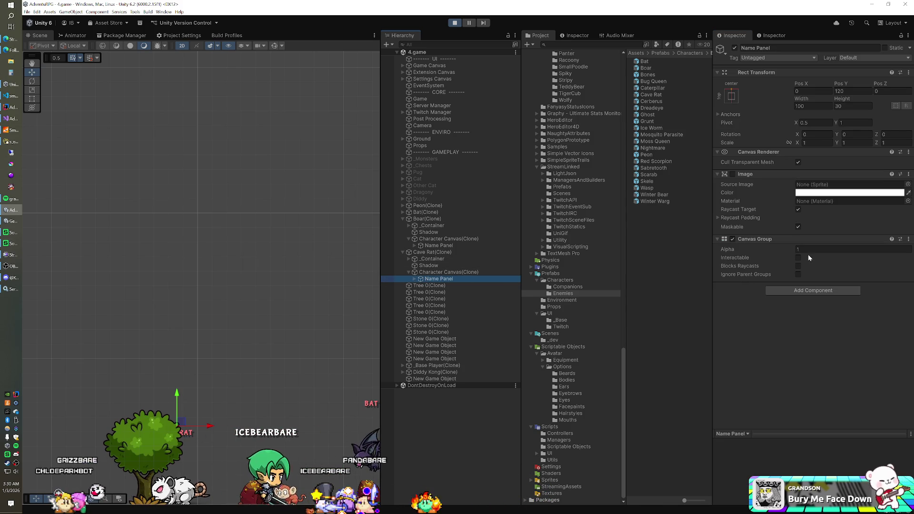
double_click(847, 91)
type("105")
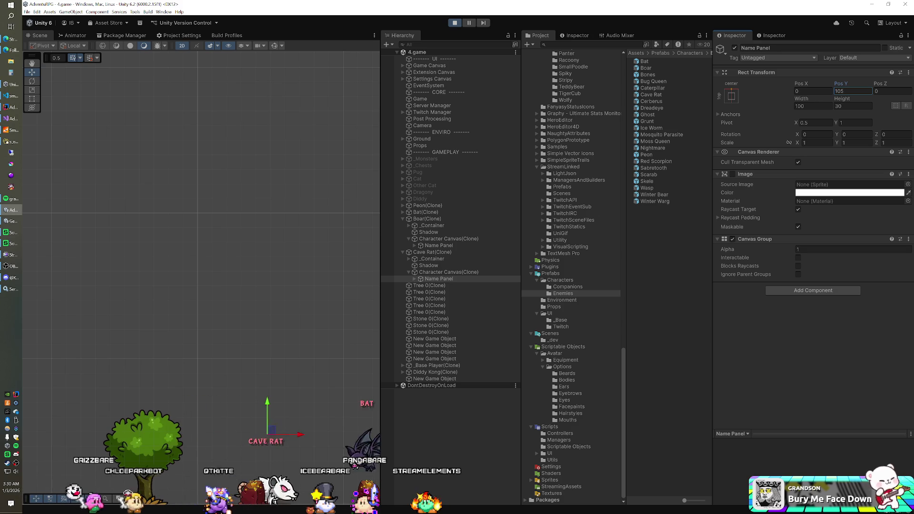
left_click(424, 245)
type("79.8")
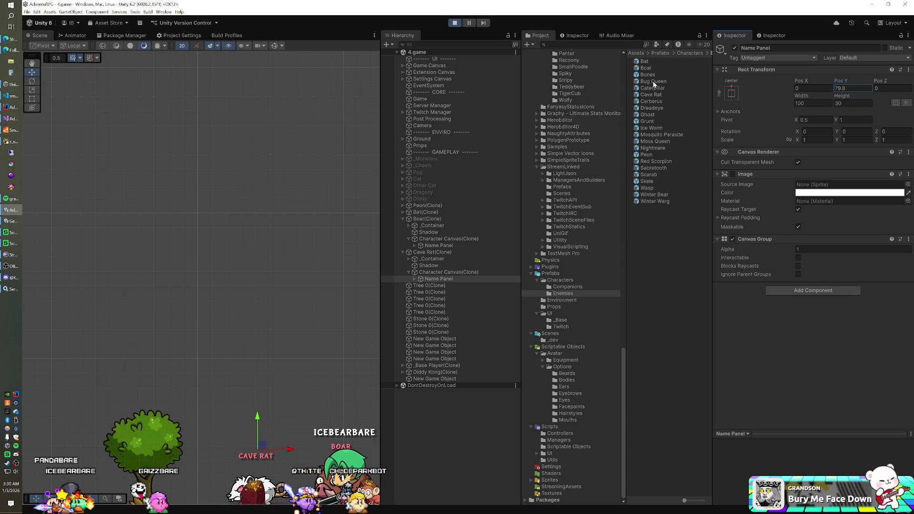
left_click(439, 245)
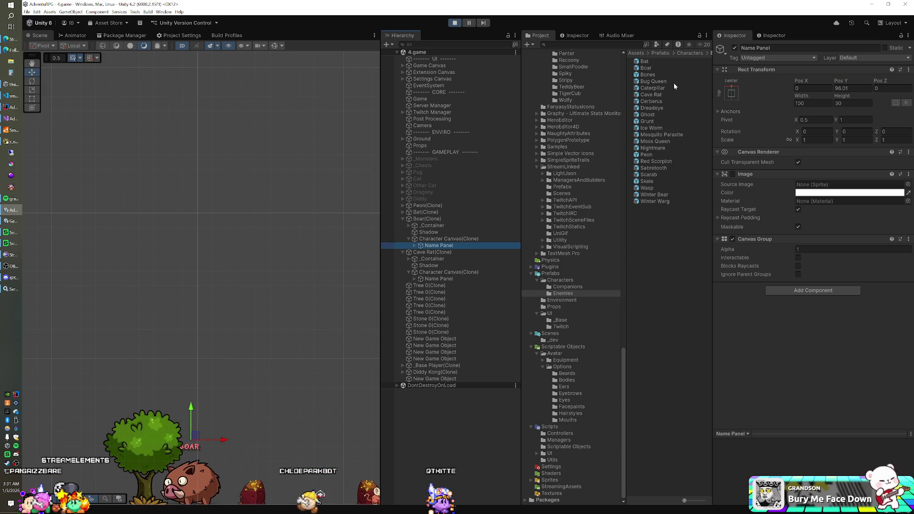
left_click(658, 67)
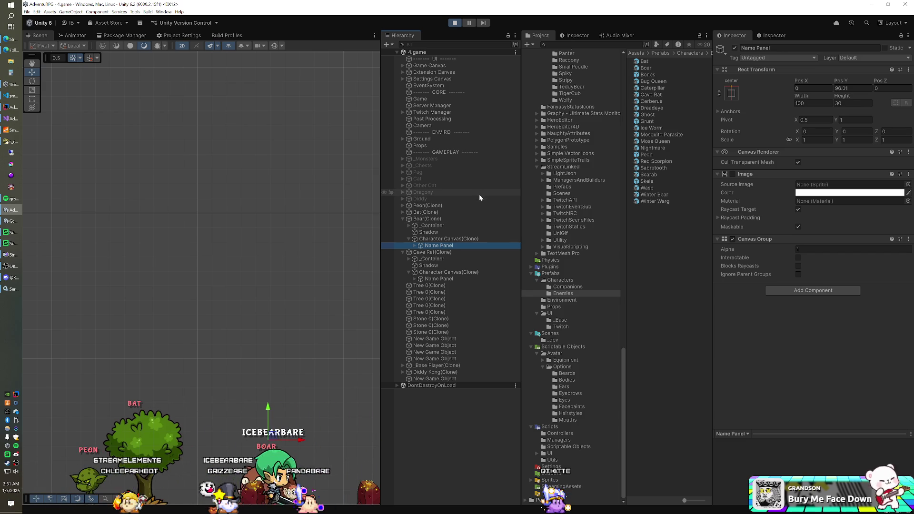
Stop play mode, close the SmartFoxServer console and bring up EnemyManager.java in IntelliJ
left_click(454, 23)
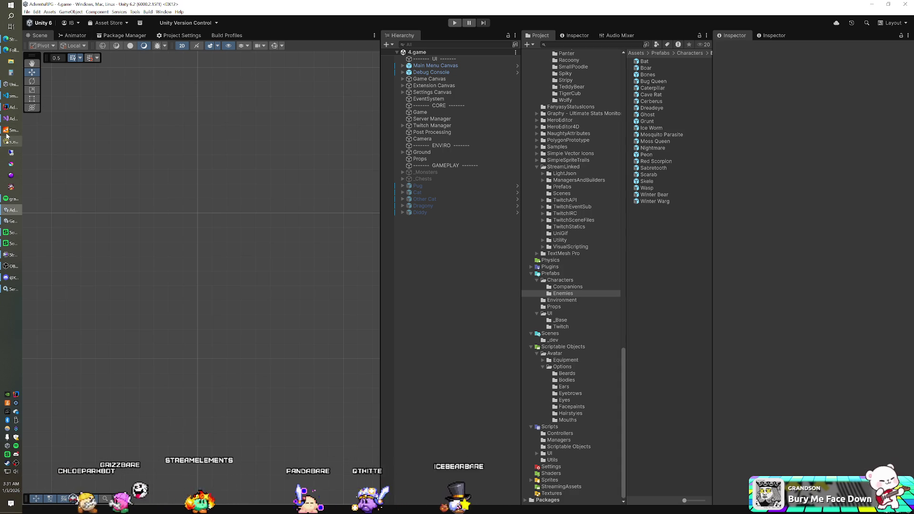
key("alt+Tab")
left_click(428, 96)
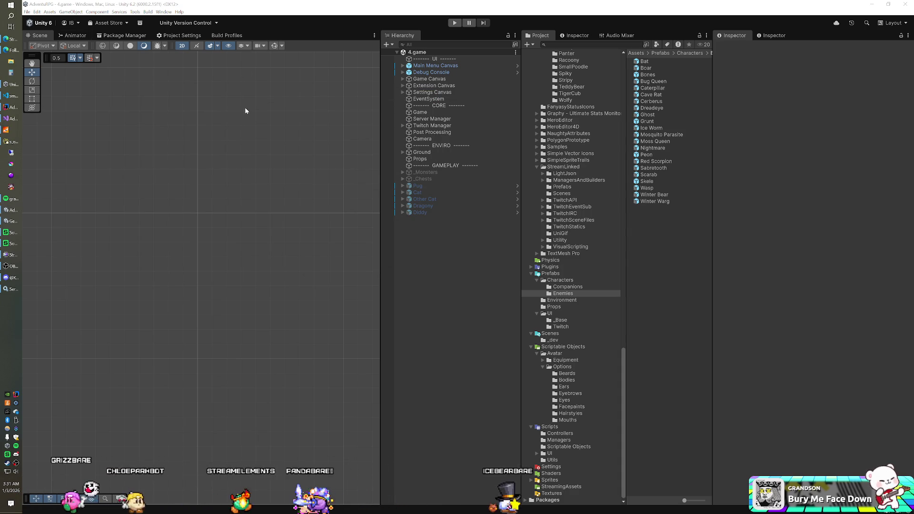
left_click(14, 108)
scroll(202, 464, "up", 3)
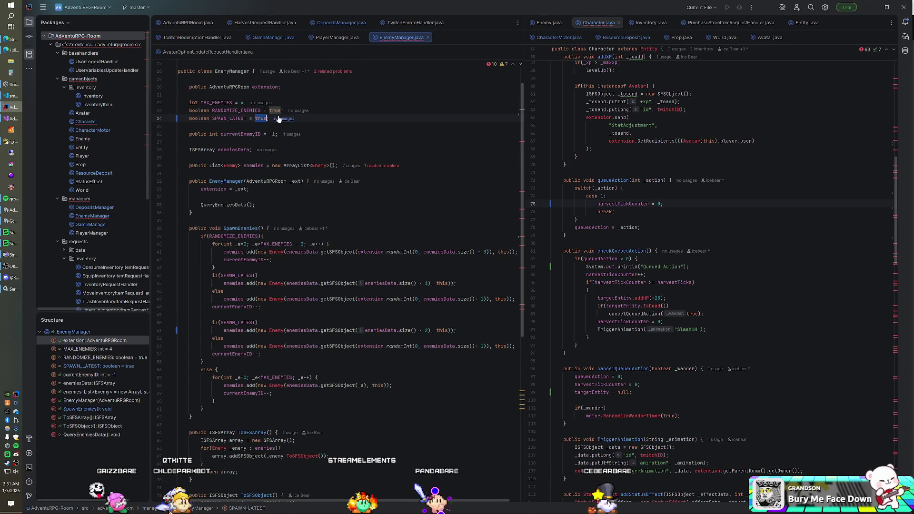
Set SPAWN_LATEST to false in EnemyManager and rebuild the AdventuRPG-Room module
type("al")
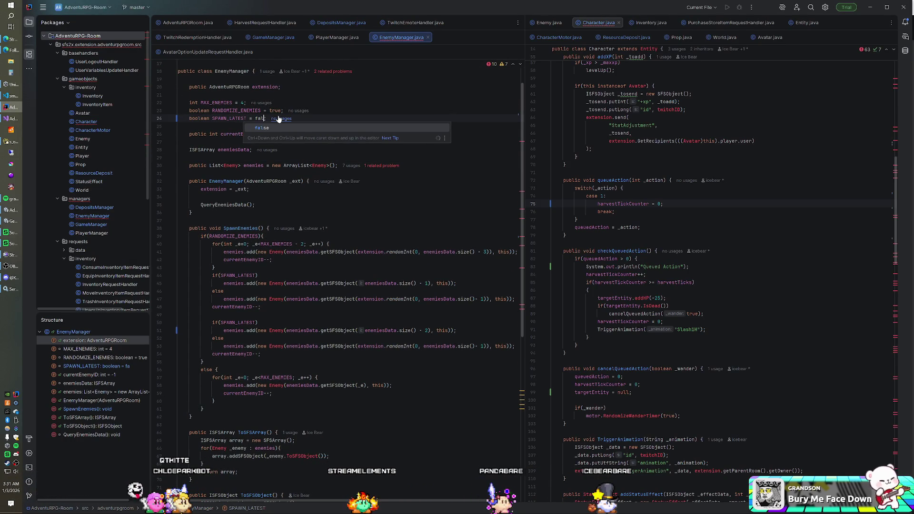
type("se")
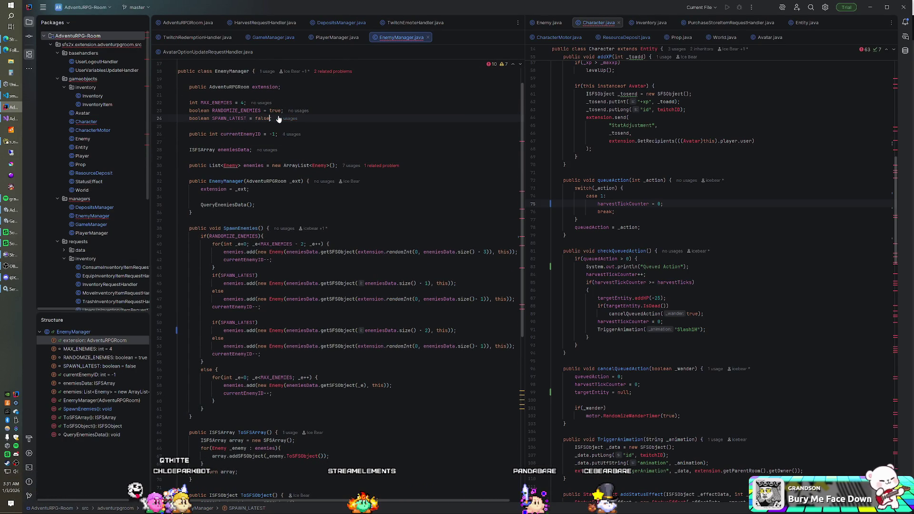
right_click(85, 41)
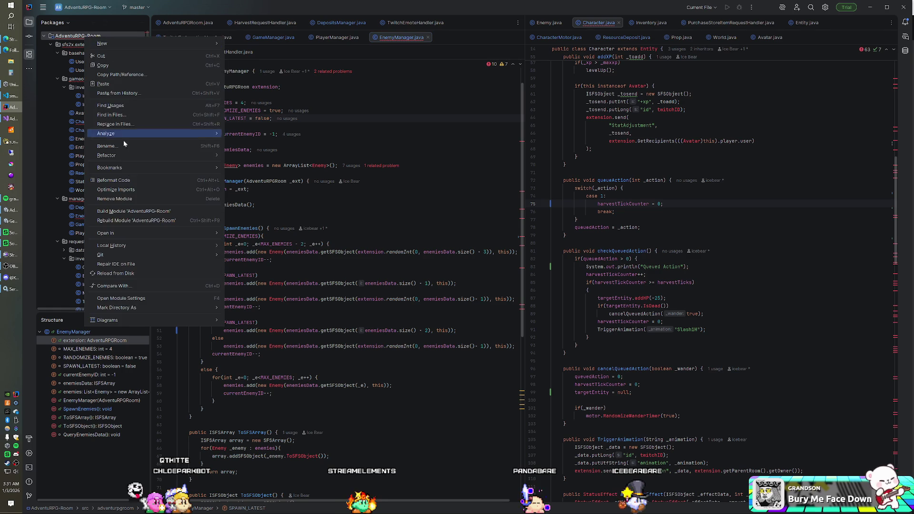
left_click(124, 220)
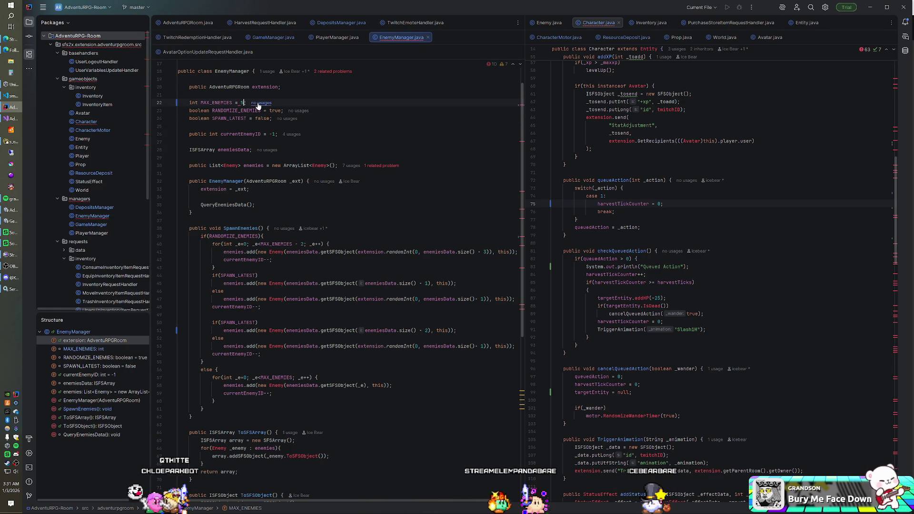
type("5")
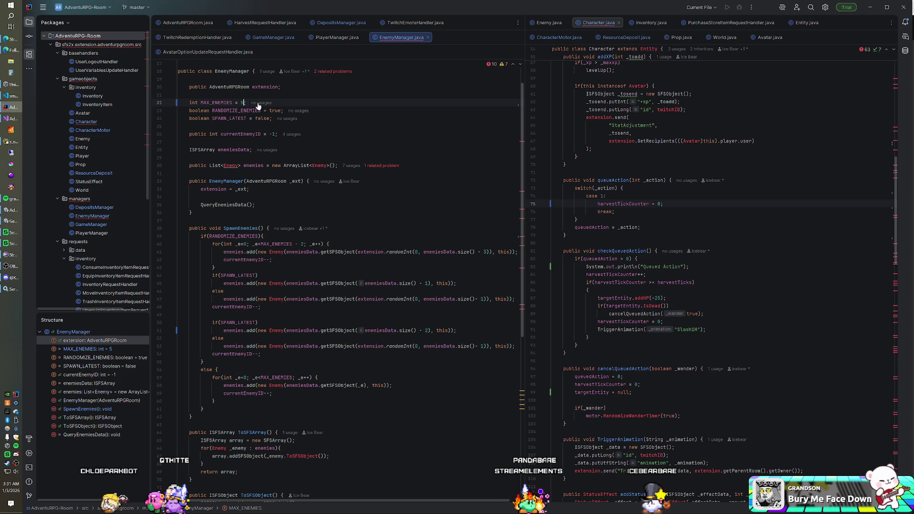
right_click(87, 44)
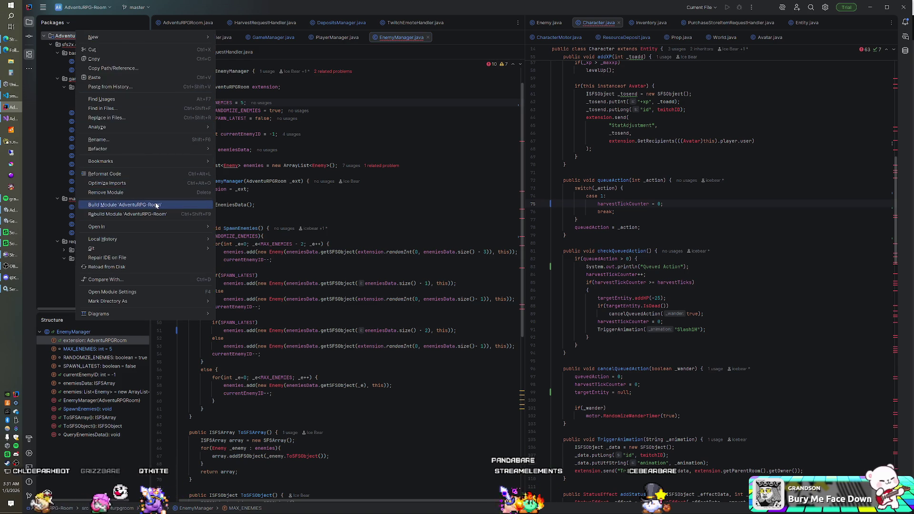
left_click(143, 204)
Finish the MAX_ENEMIES = 5 edit and relaunch the SmartFoxServer game server
type(";")
left_click(319, 173)
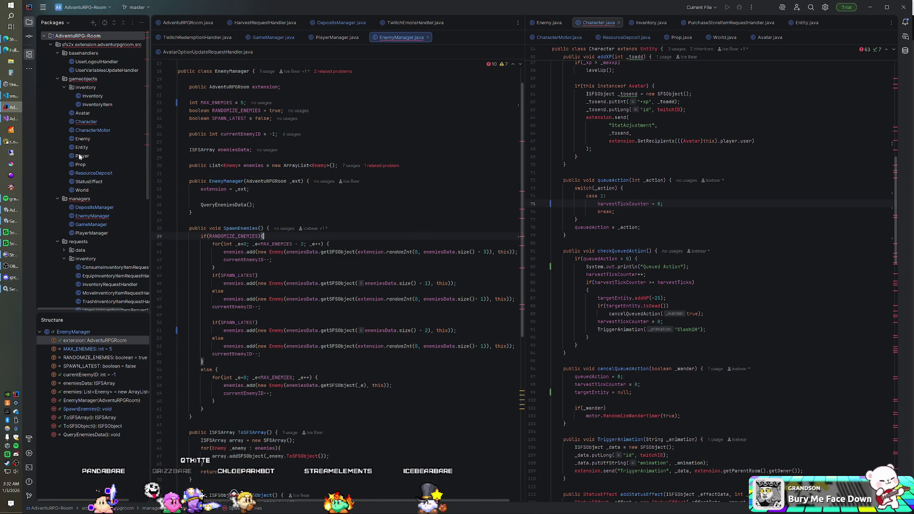
left_click(14, 132)
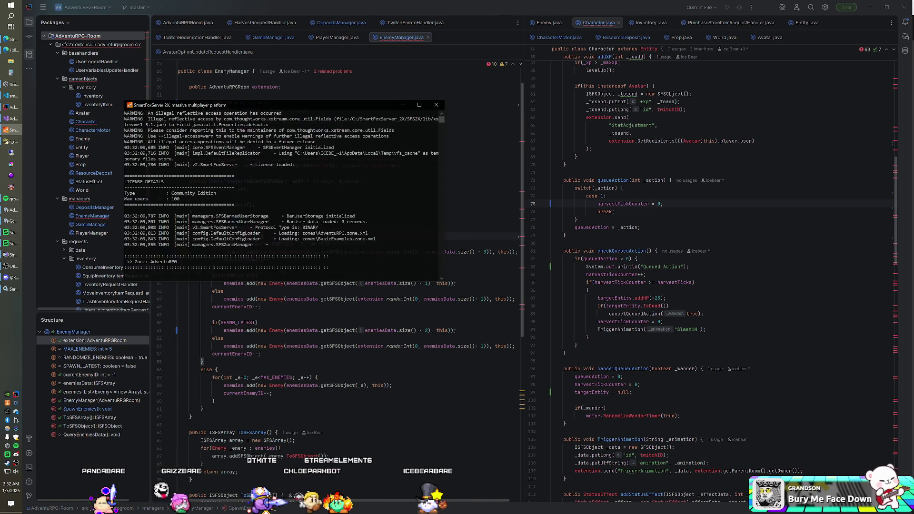
left_click(178, 126)
Place the Bunny prefab in the scene and tuck LittleBunny under the inactive Diddy object
key("alt+Tab")
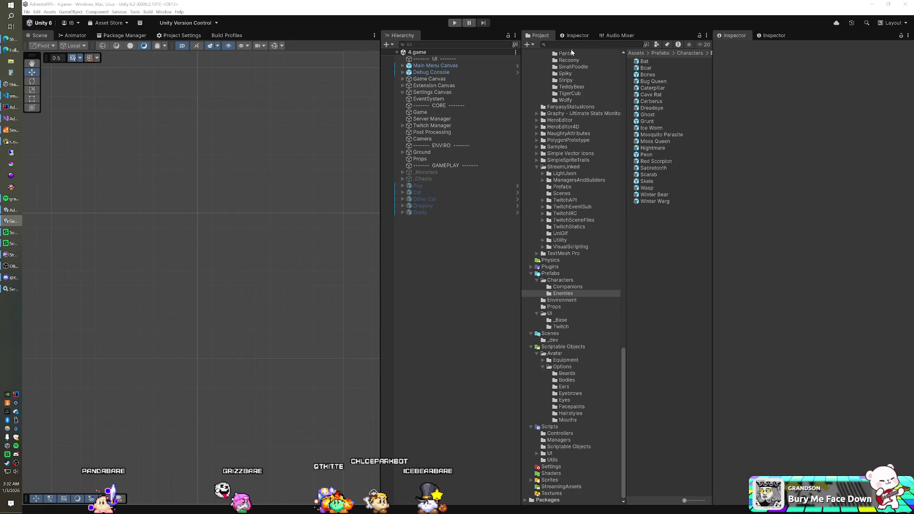
scroll(566, 171, "up", 20)
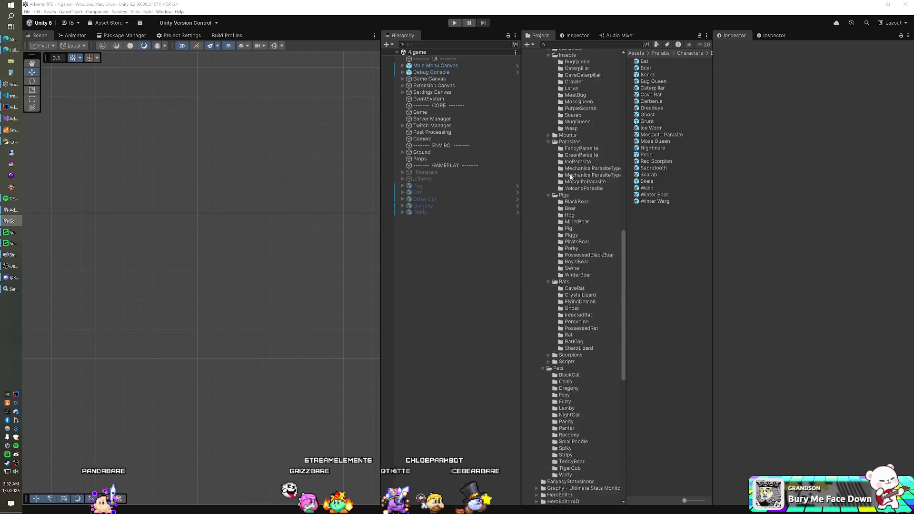
scroll(572, 174, "up", 8)
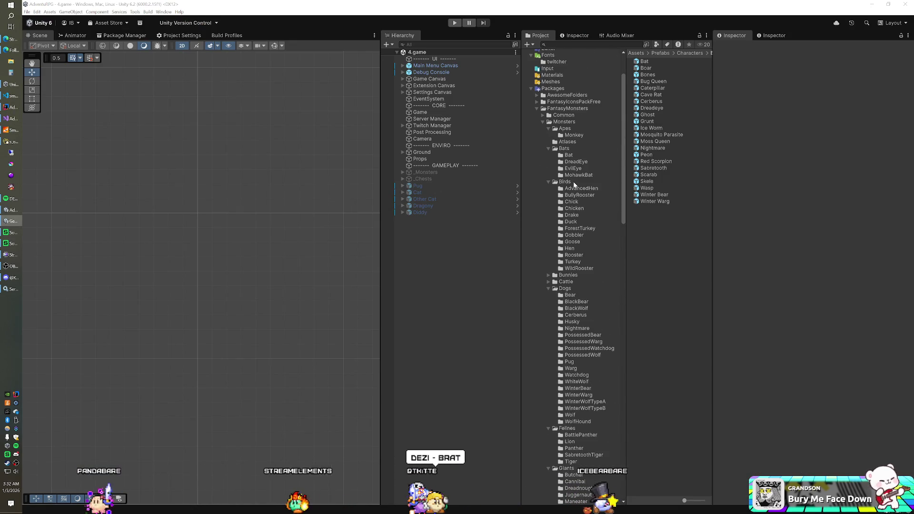
left_click(548, 274)
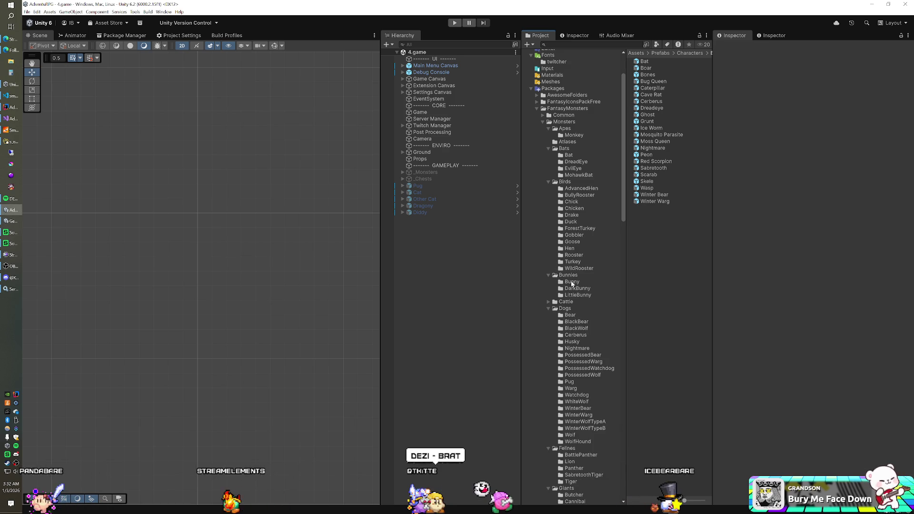
left_click(572, 282)
left_click(577, 295)
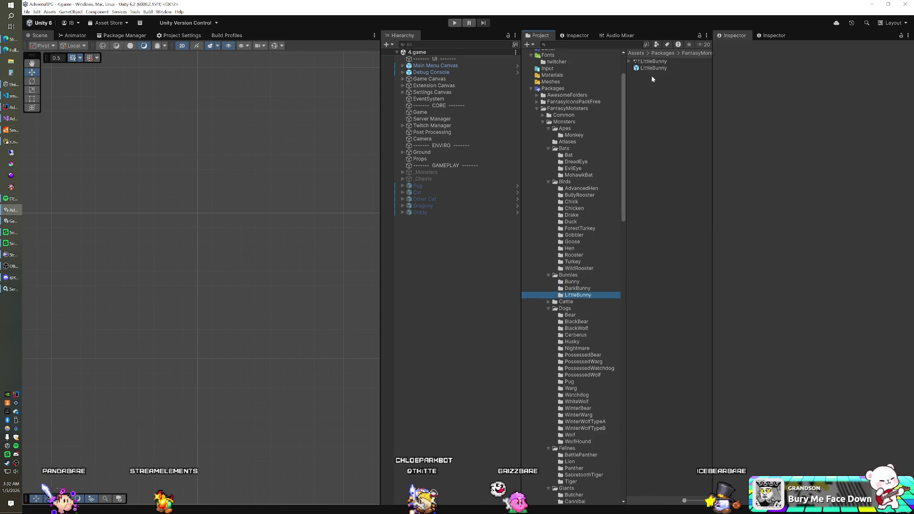
left_click_drag(479, 267, 484, 266)
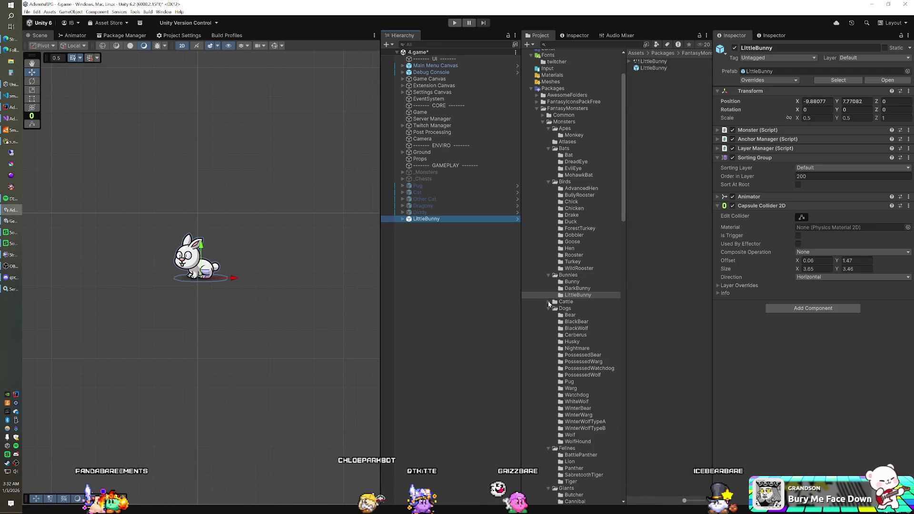
left_click(571, 282)
mouse_move(647, 70)
left_mouse_down()
mouse_move(419, 316)
mouse_move(439, 308)
left_mouse_up()
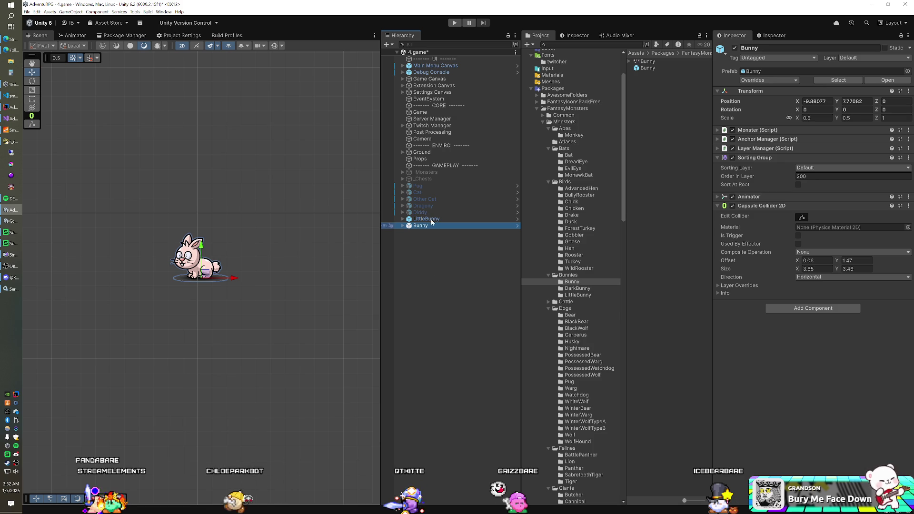
key("Up")
left_click_drag(239, 281, 163, 279)
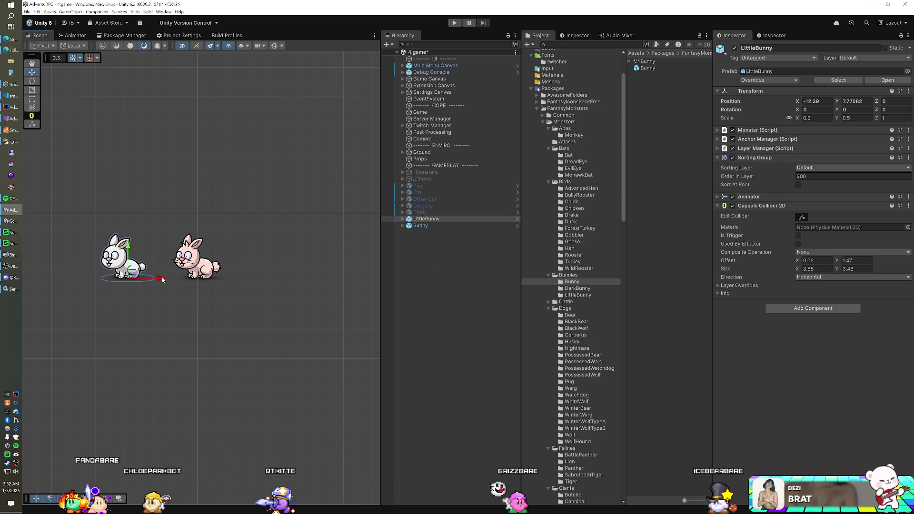
left_click(428, 213)
left_click_drag(428, 212, 429, 213)
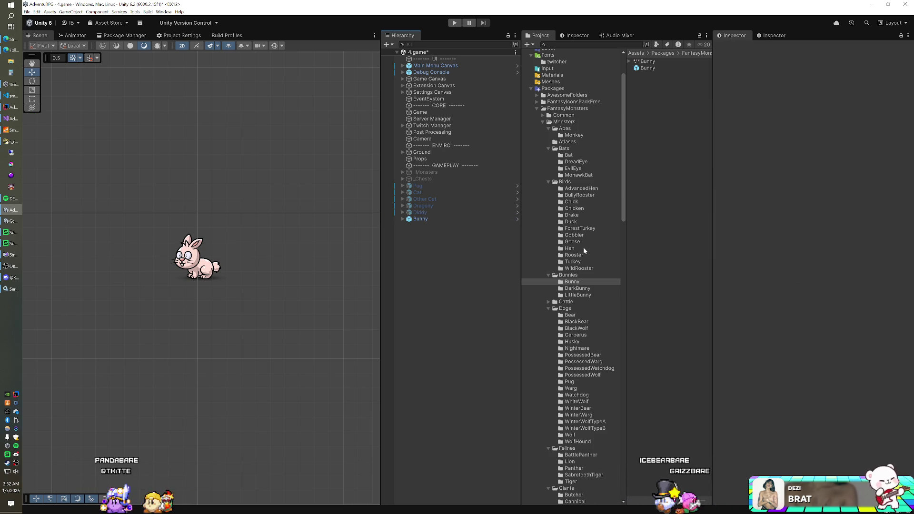
Add a Chick prefab instance and move it right of the Bunny to X -8.54
left_click(575, 203)
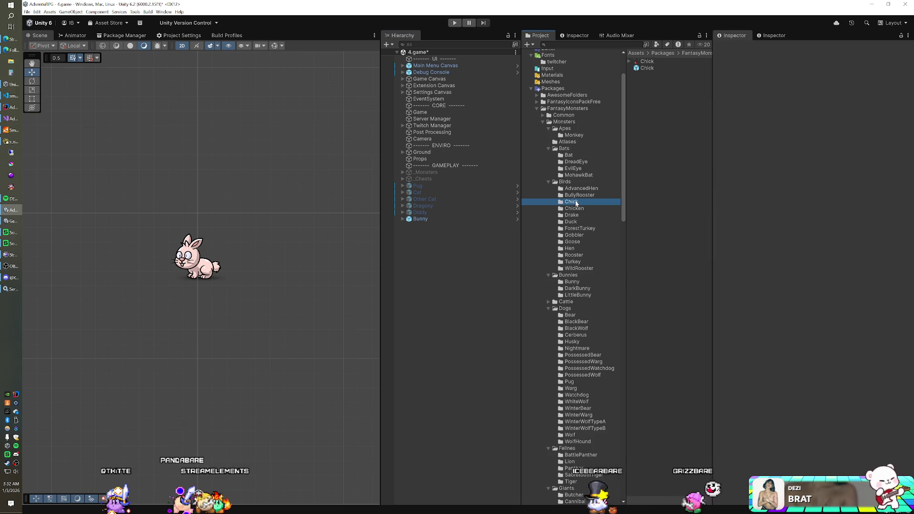
mouse_move(646, 68)
left_mouse_down()
mouse_move(490, 275)
mouse_move(469, 283)
left_mouse_up()
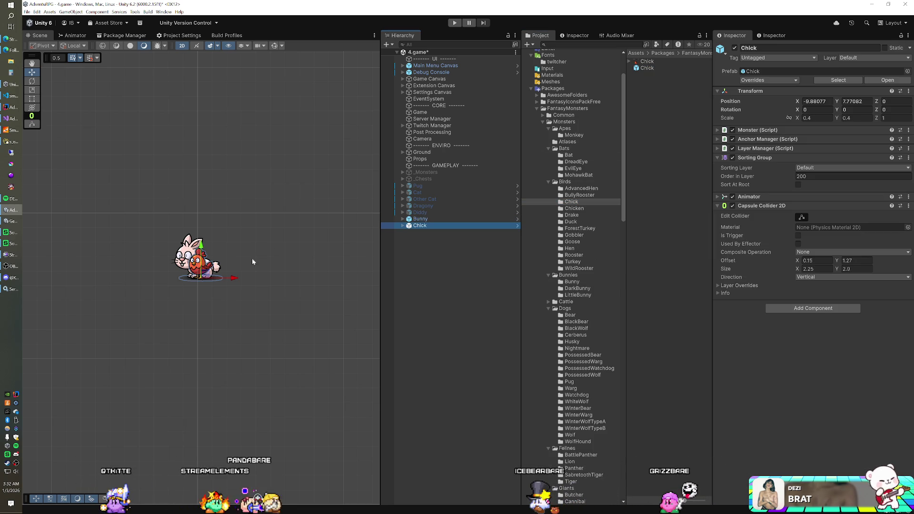
left_click_drag(233, 279, 264, 278)
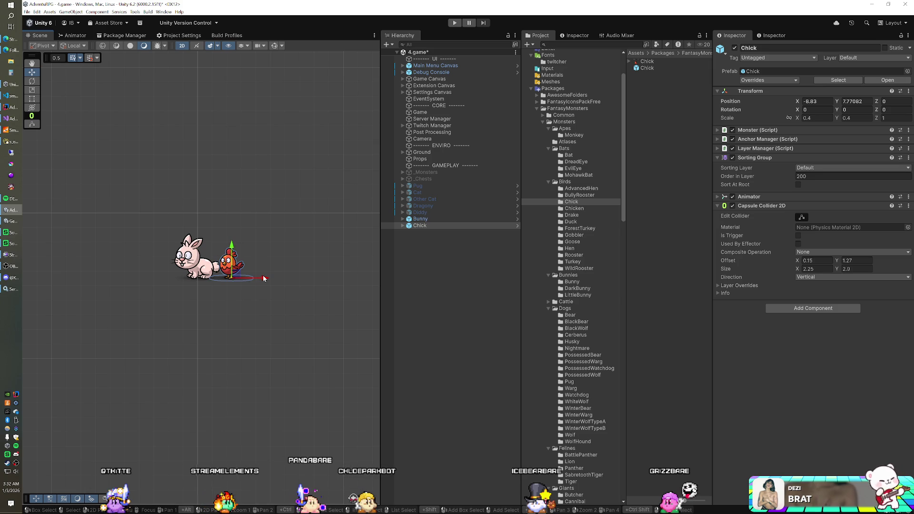
left_click_drag(264, 278, 273, 278)
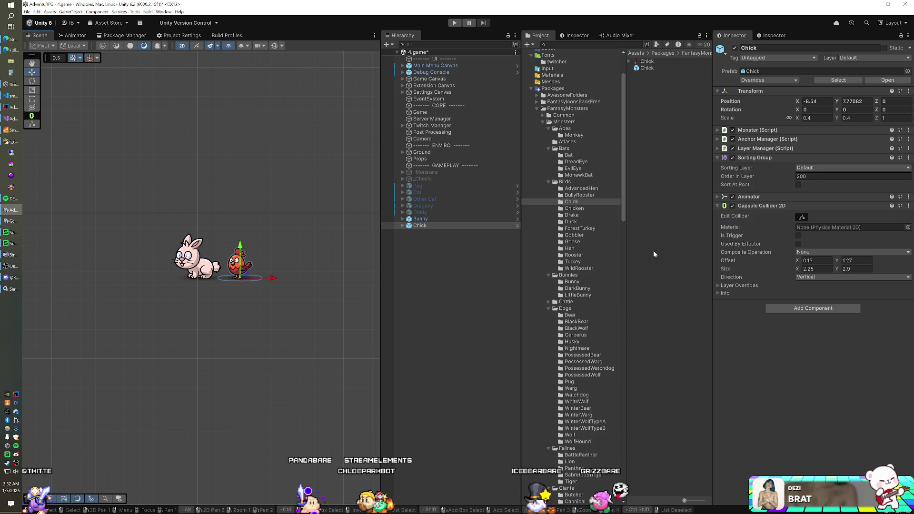
left_click(531, 89)
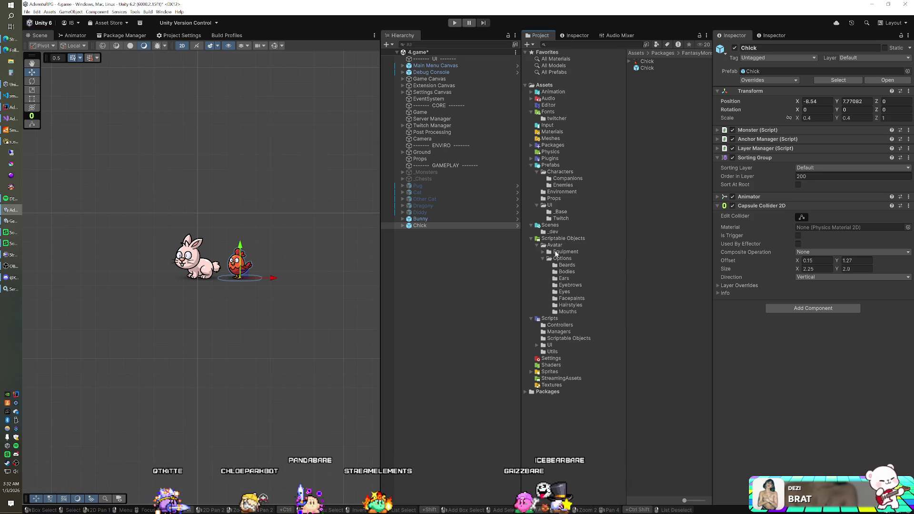
left_click(563, 180)
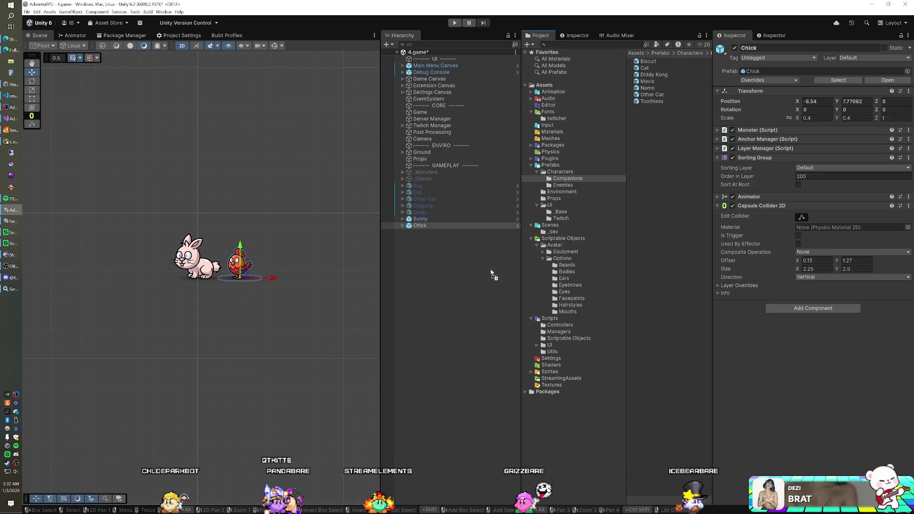
Add Mavis to the right of the Chick and scale the Bunny to 0.25 on X and Y
left_click_drag(520, 245, 479, 288)
mouse_move(233, 283)
left_mouse_down()
mouse_move(328, 283)
mouse_move(315, 284)
left_mouse_up()
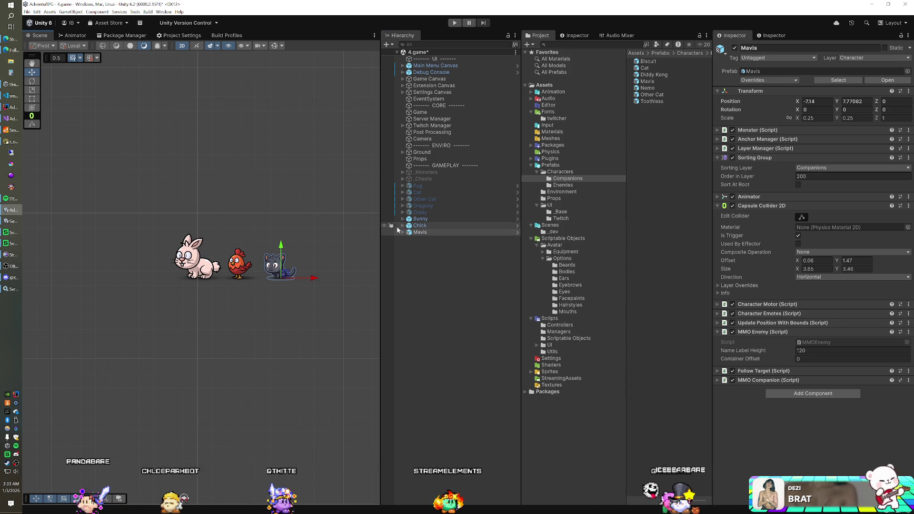
left_click(420, 219)
left_click(420, 232)
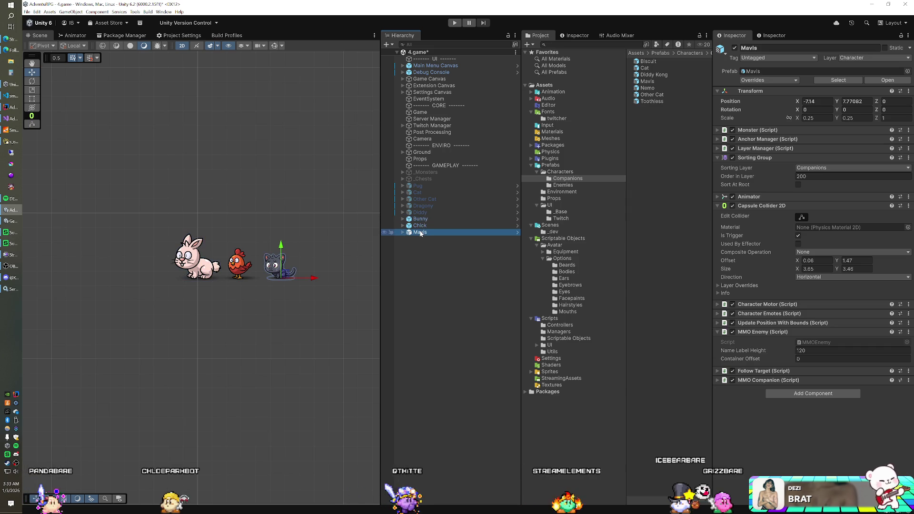
left_click(420, 219)
left_click(817, 117)
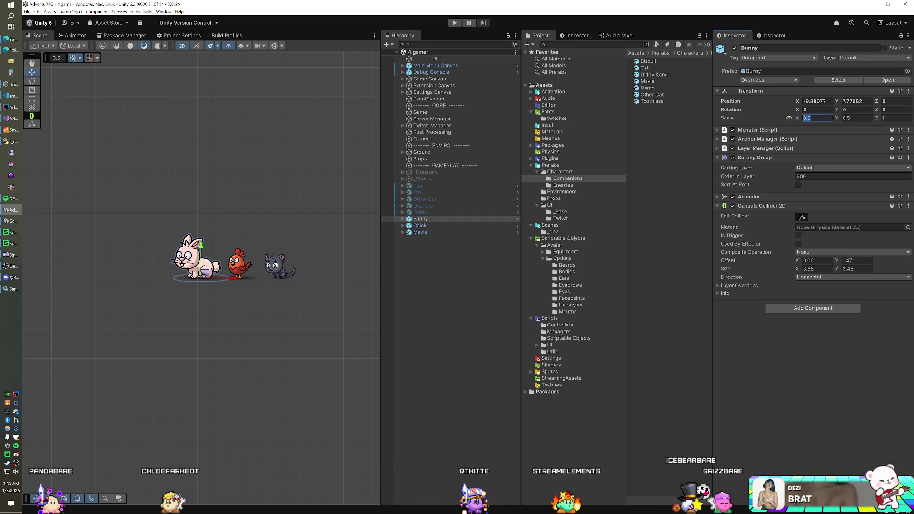
type("0.25")
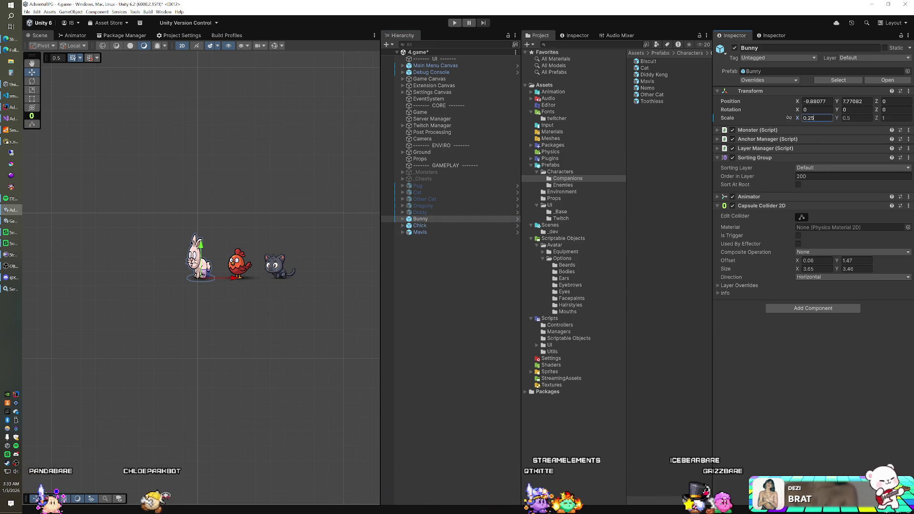
type("0.25")
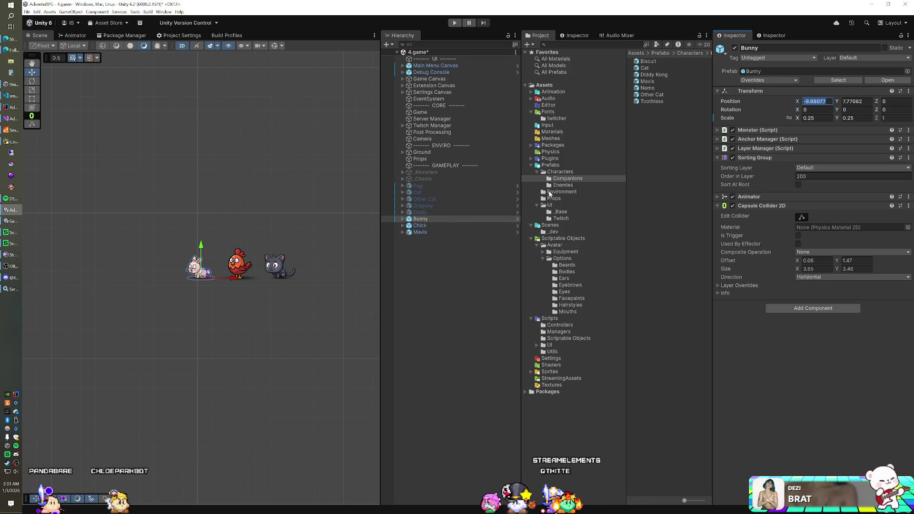
Scale the Chick to 0.25 on X and Y to match Mavis
left_click(431, 225)
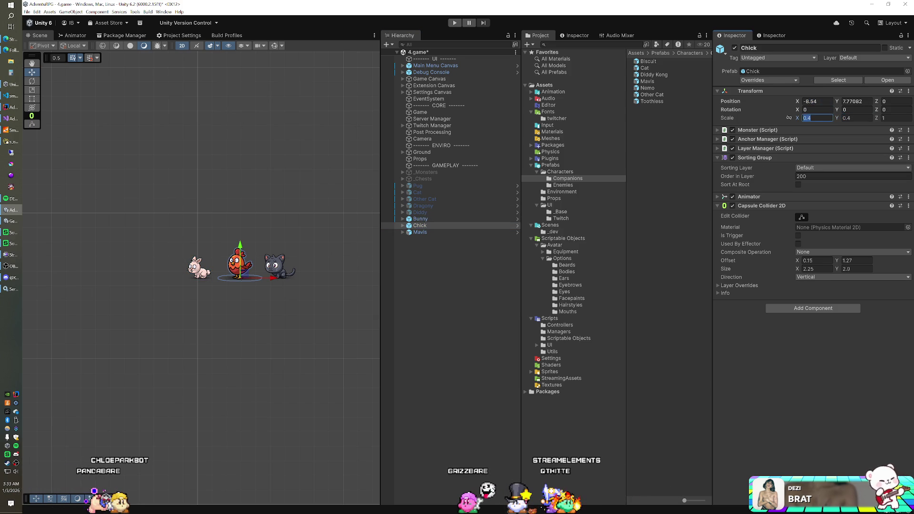
type("0.3")
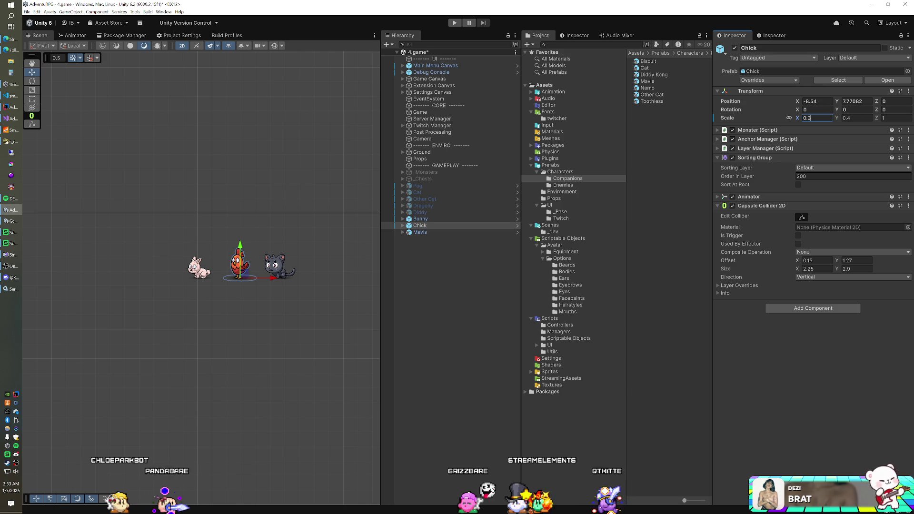
type("0.3")
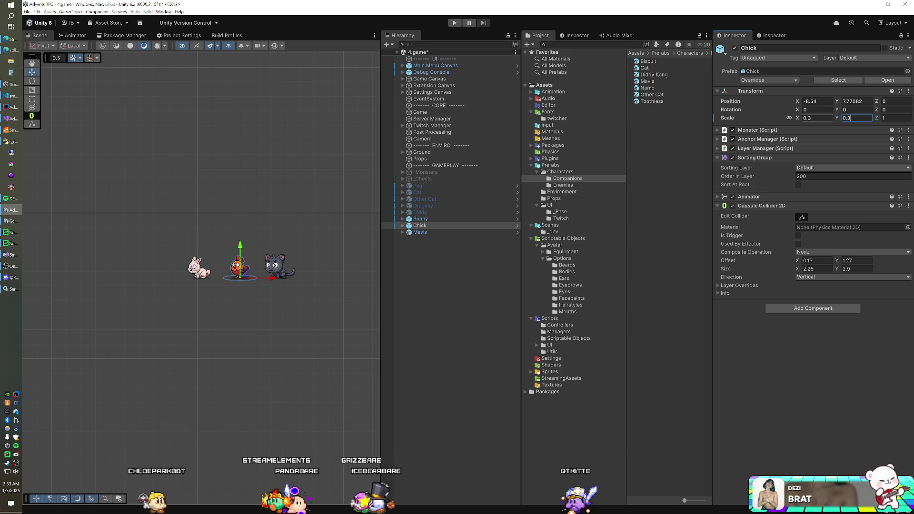
left_click(817, 117)
type("0")
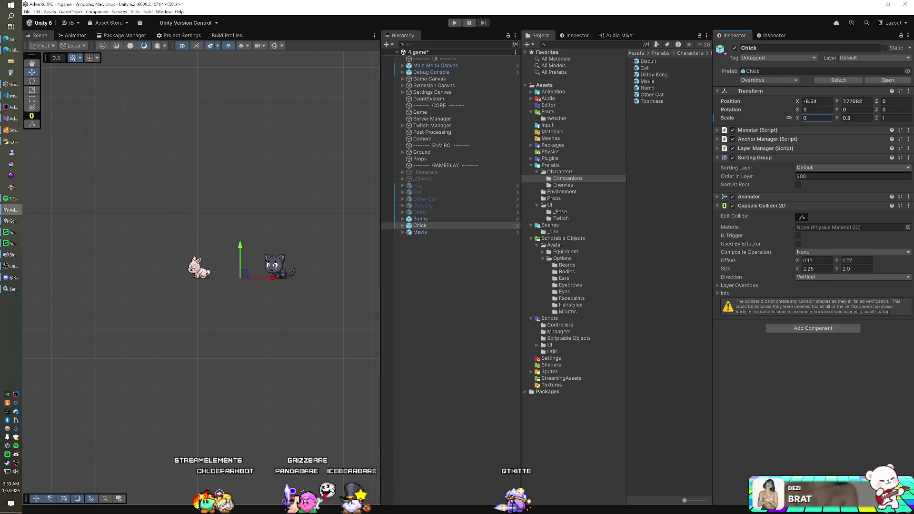
type(".25")
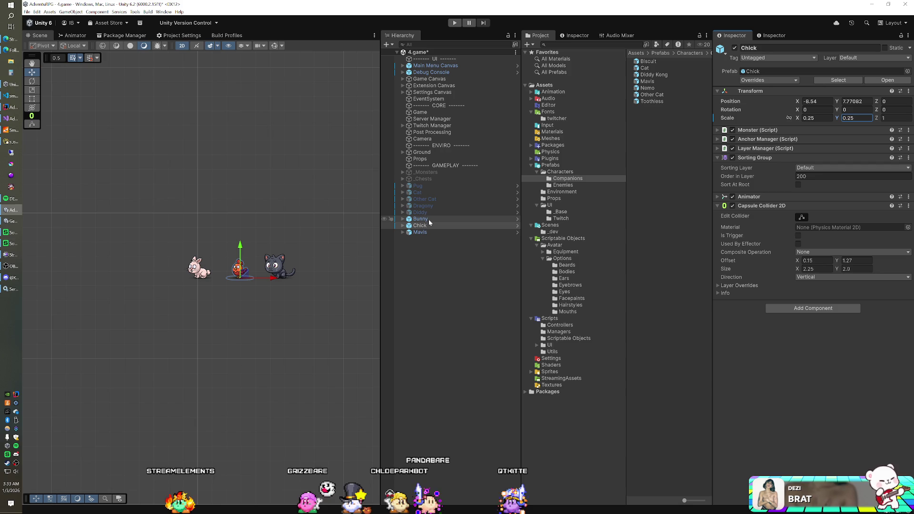
left_click(426, 232)
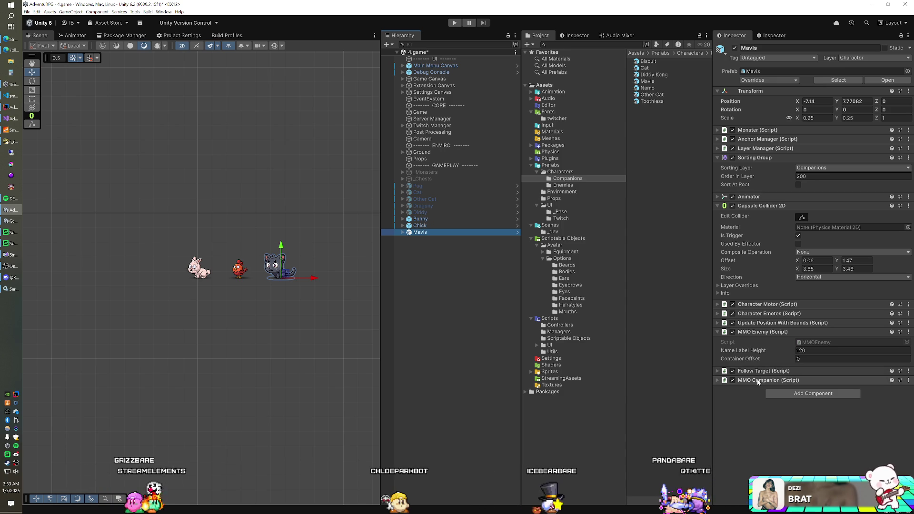
Put Bunny and Chick on the Character layer and the Companions sorting layer
left_click(572, 37)
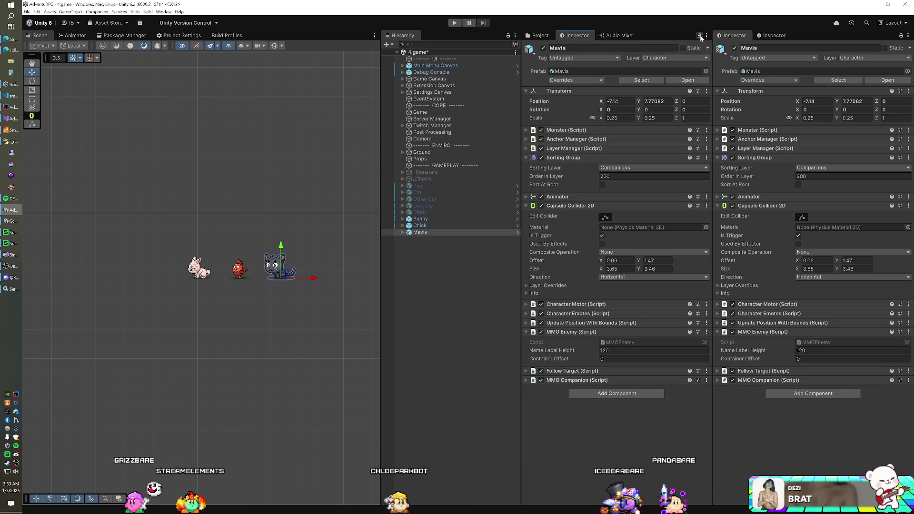
left_click(440, 220)
left_click(440, 226, "ctrl")
left_click(852, 57)
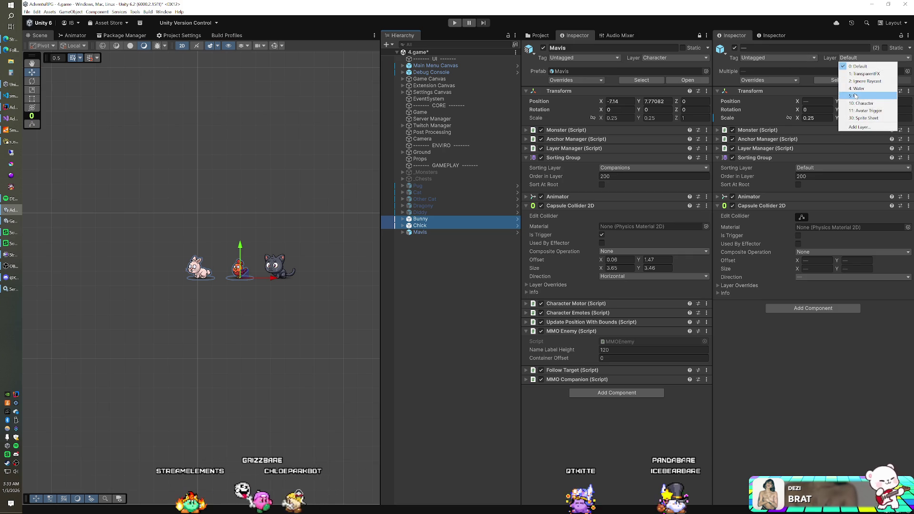
left_click(861, 103)
left_click(476, 272)
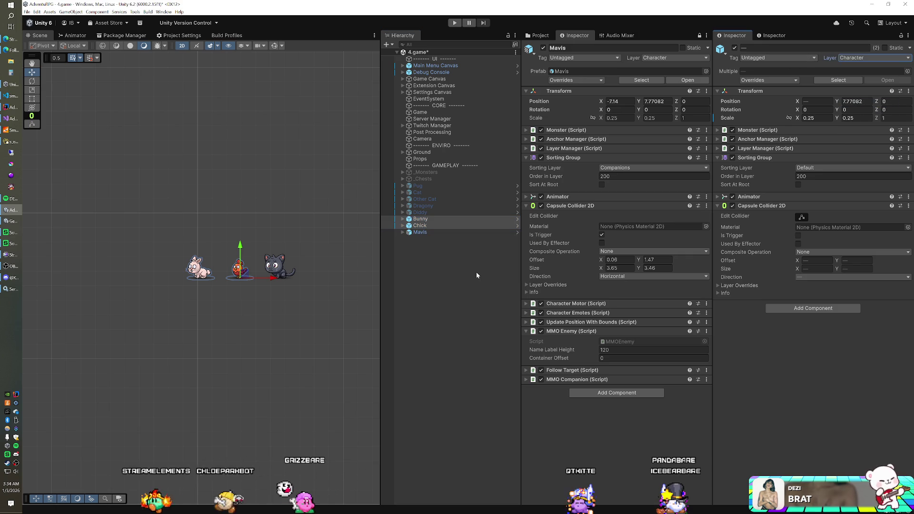
left_click(852, 168)
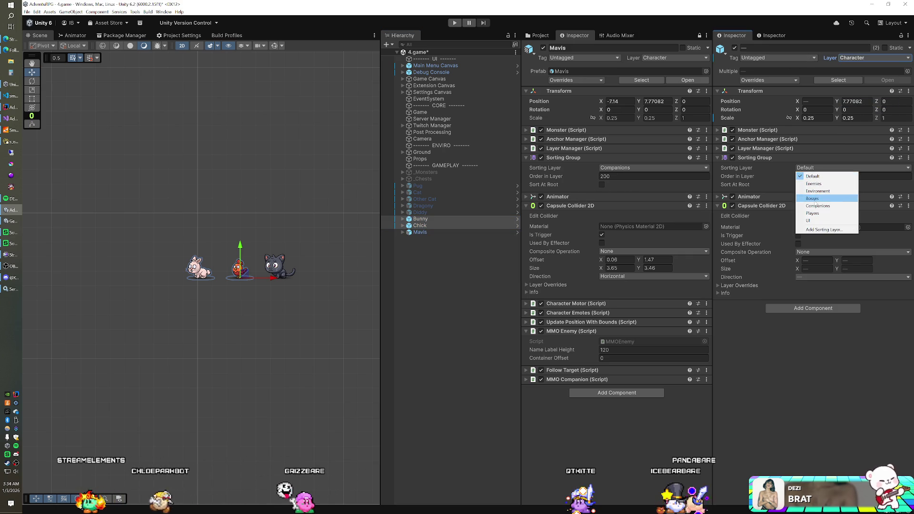
left_click(813, 199)
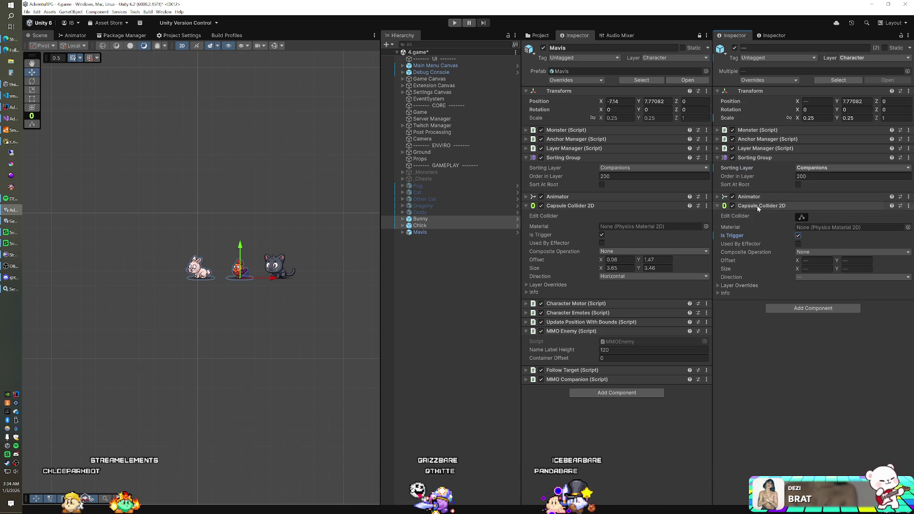
Add motor, emotes, bounds, MMO Enemy, Follow Target and MMO Companion scripts to both companions
left_click(779, 307)
left_click(795, 379)
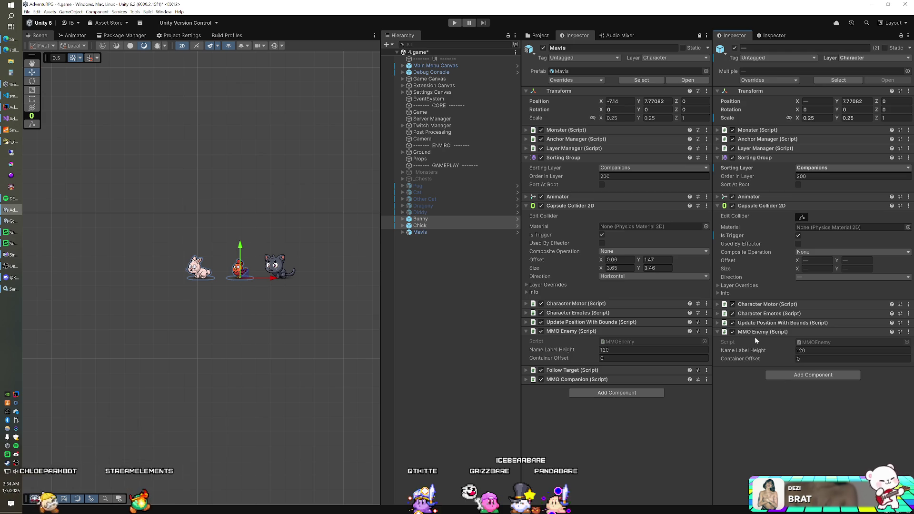
left_click(780, 373)
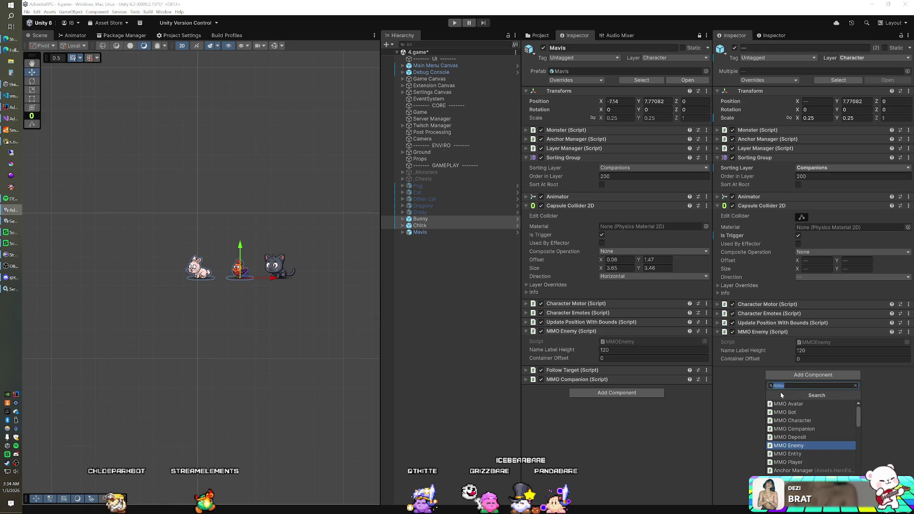
type("follow")
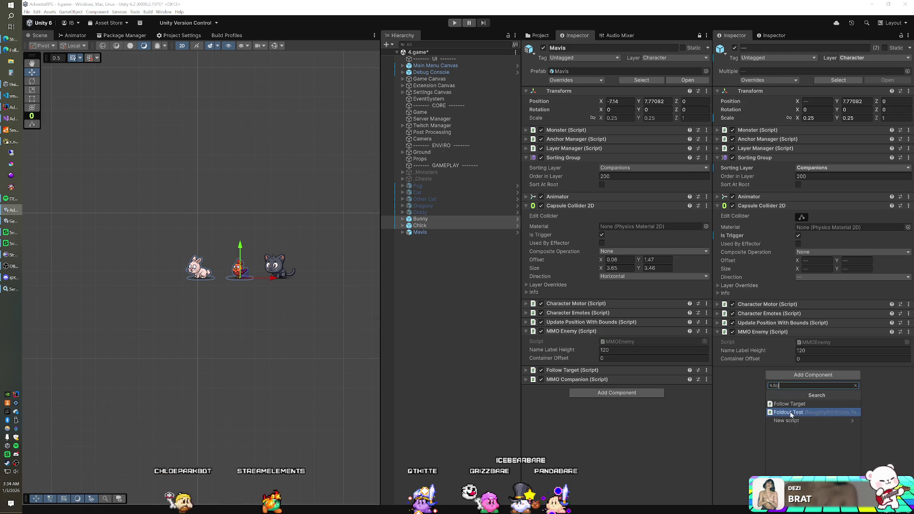
left_click(790, 407)
left_click(787, 385)
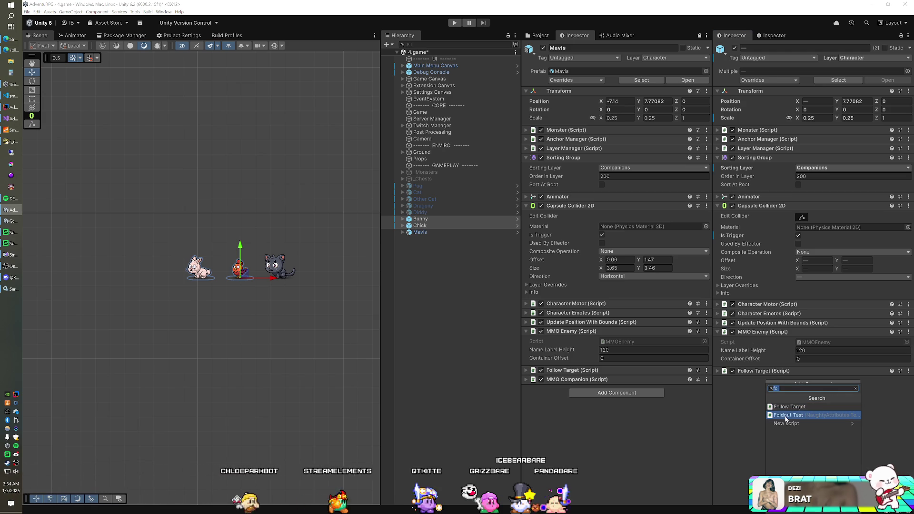
type("mmo")
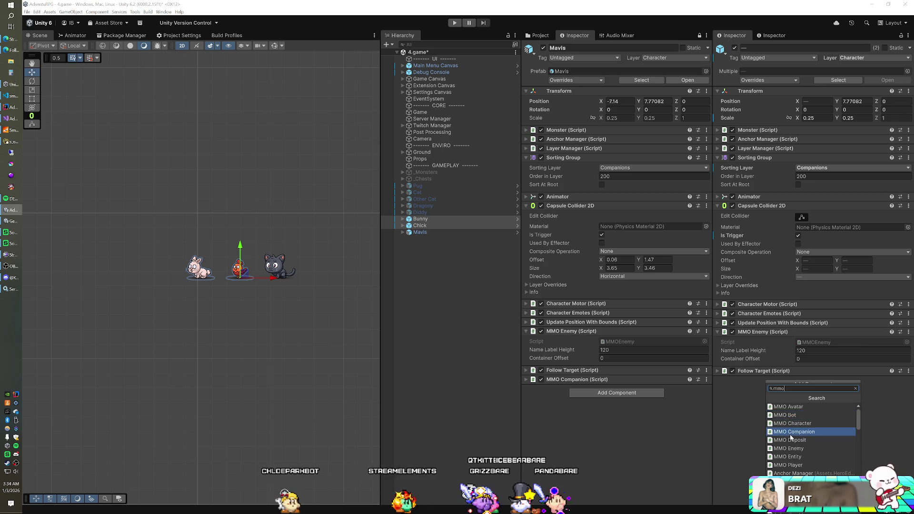
left_click(790, 431)
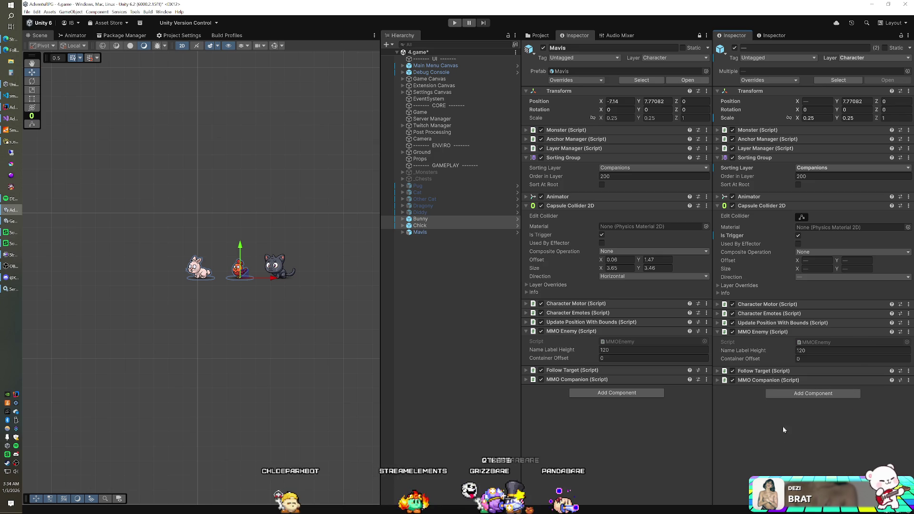
left_click(718, 380)
left_click(717, 372)
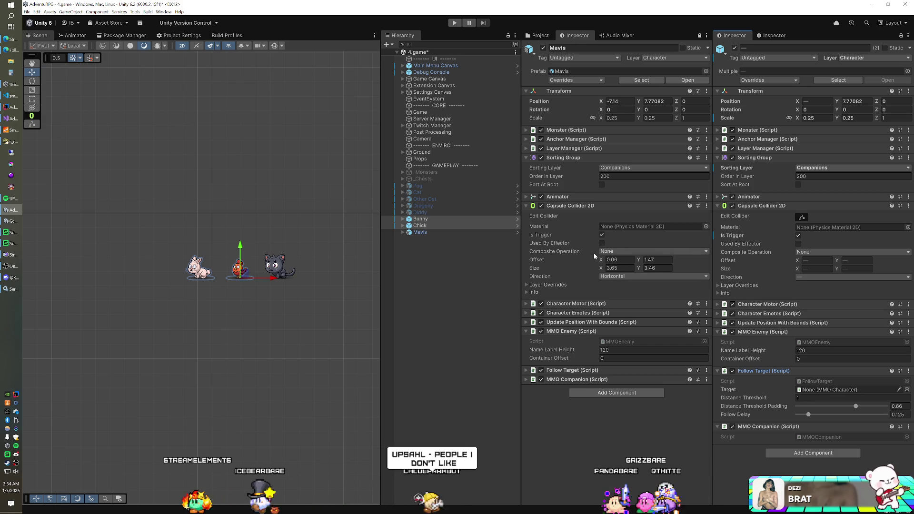
left_click(540, 36)
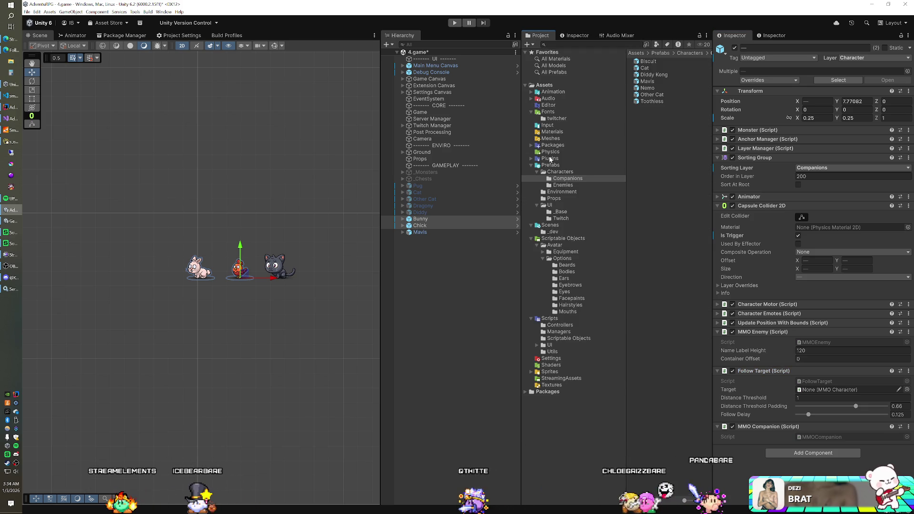
Assign the Bunny animator controller to the Bunny companion's Animator
left_click(561, 179)
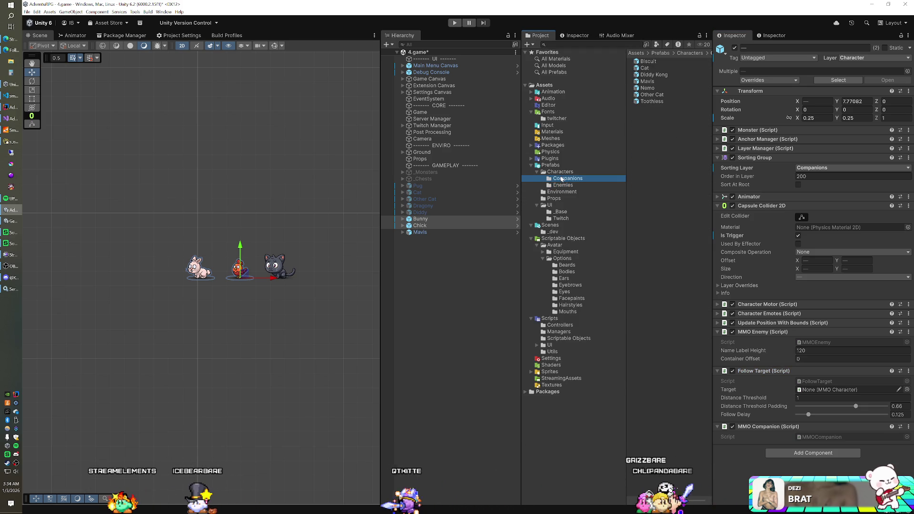
left_click(438, 220)
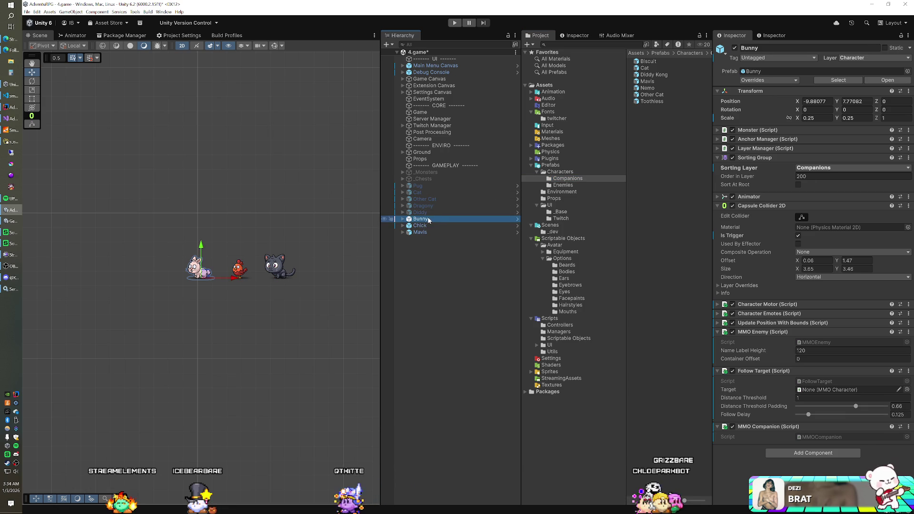
left_click(718, 197)
left_click(824, 207)
key("ctrl+v")
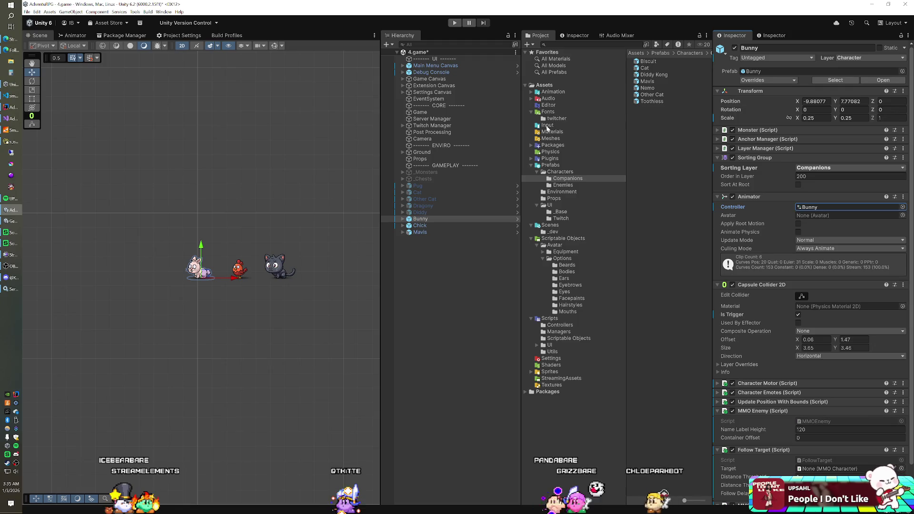
Locate the Chick's current Controller asset in the FantasyMonsters Chicken animations folder
left_click(530, 92)
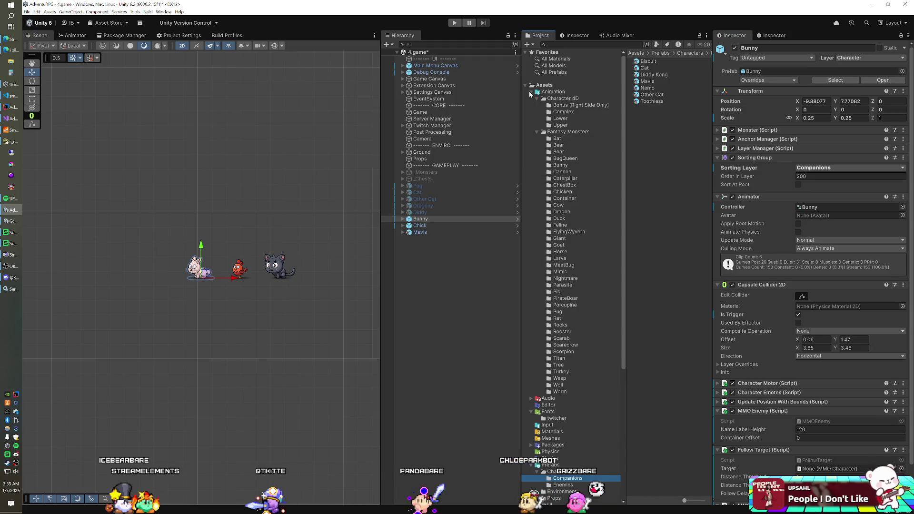
left_click(529, 91)
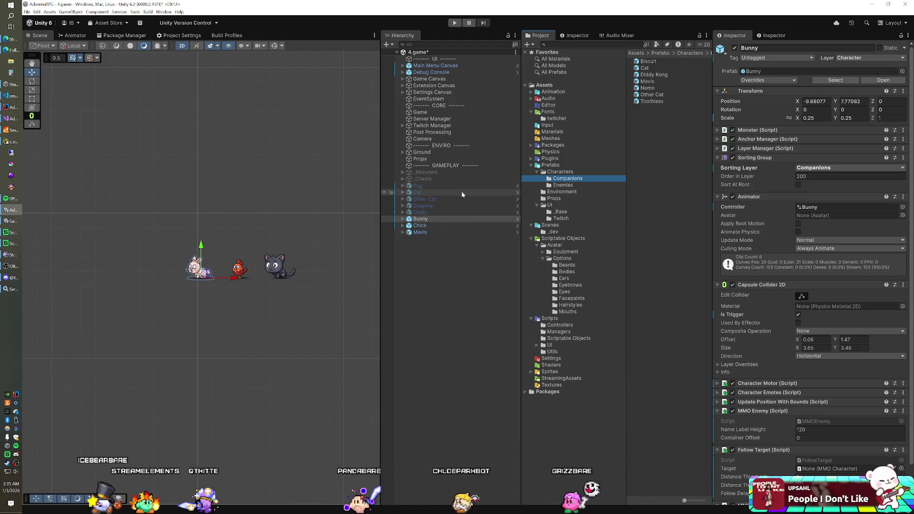
left_click(439, 224)
left_click(804, 207)
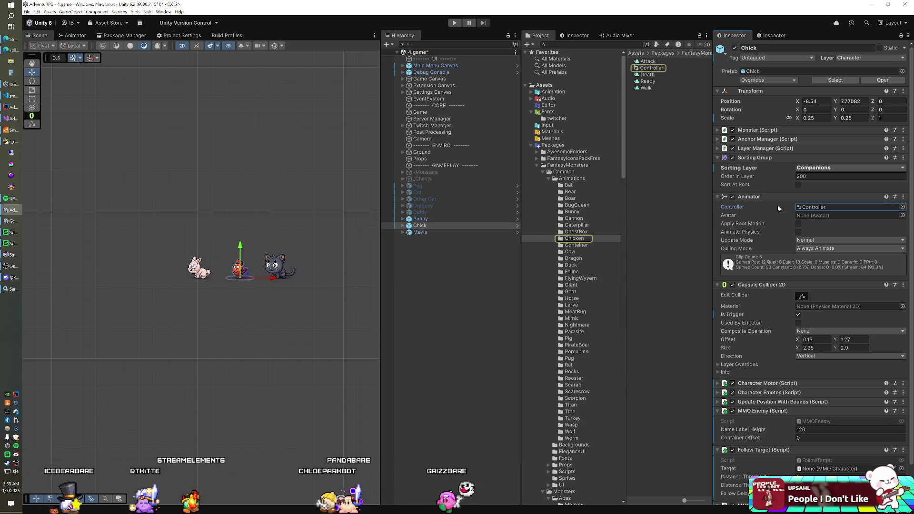
Duplicate the Chick's controller as Chicken, then delete that copy
left_click(652, 68)
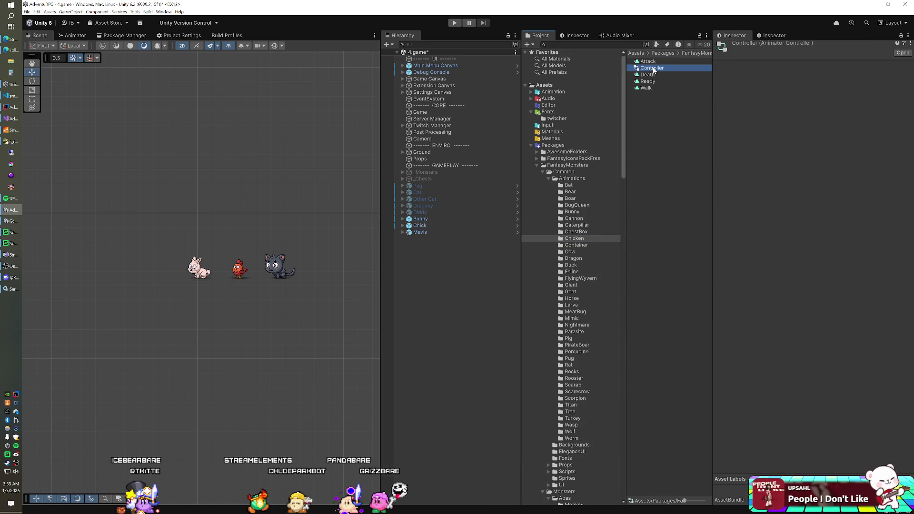
key("ctrl+d")
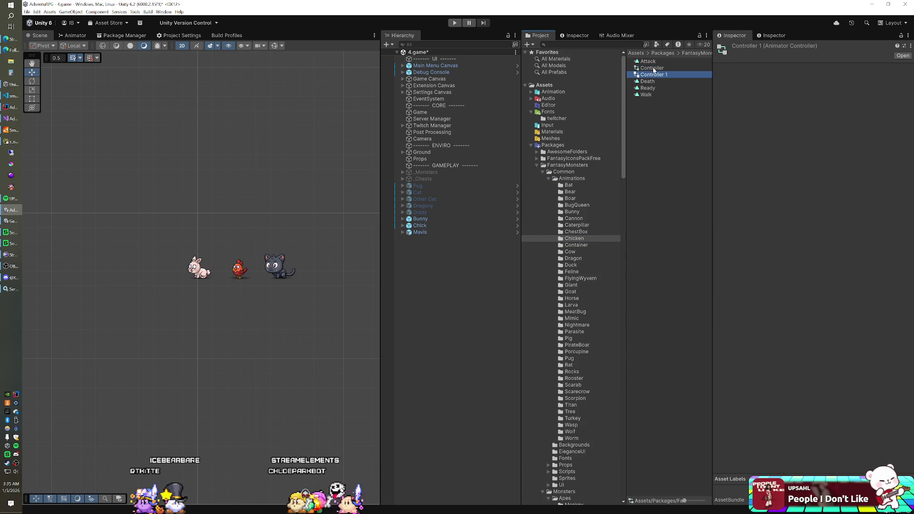
type("hicken")
key("Return")
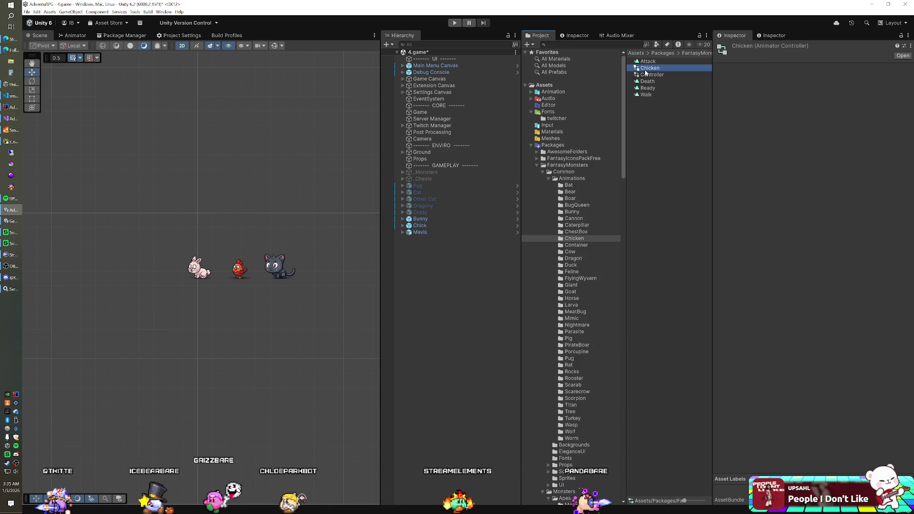
key("Delete")
key("Return")
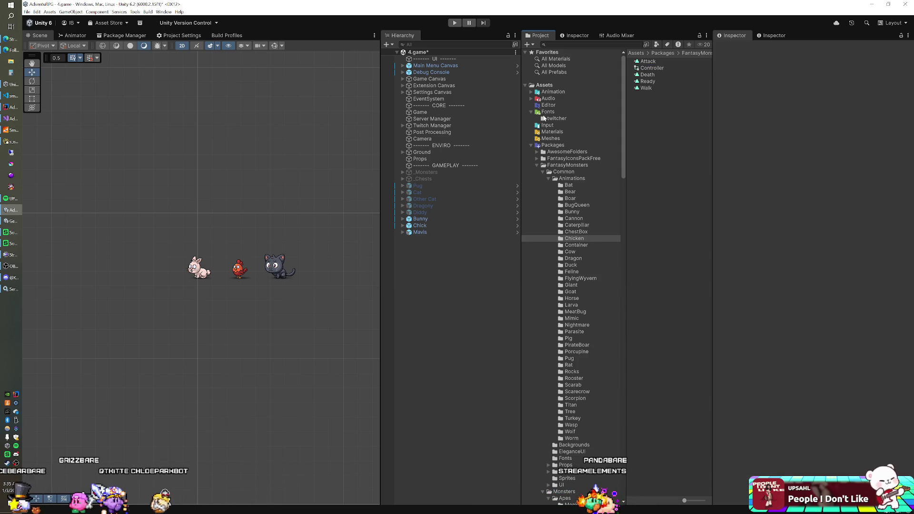
Assign the Chicken animator controller to the Chick's Animator
left_click(528, 94)
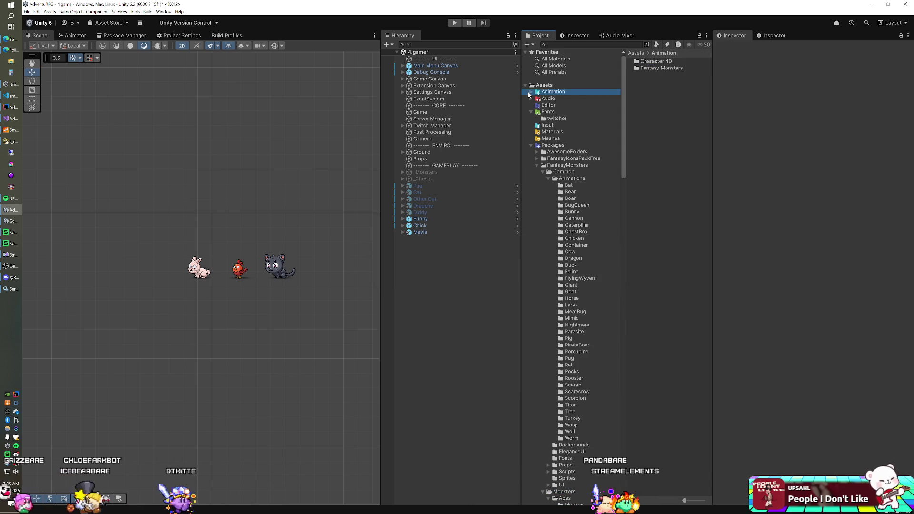
left_click(529, 91)
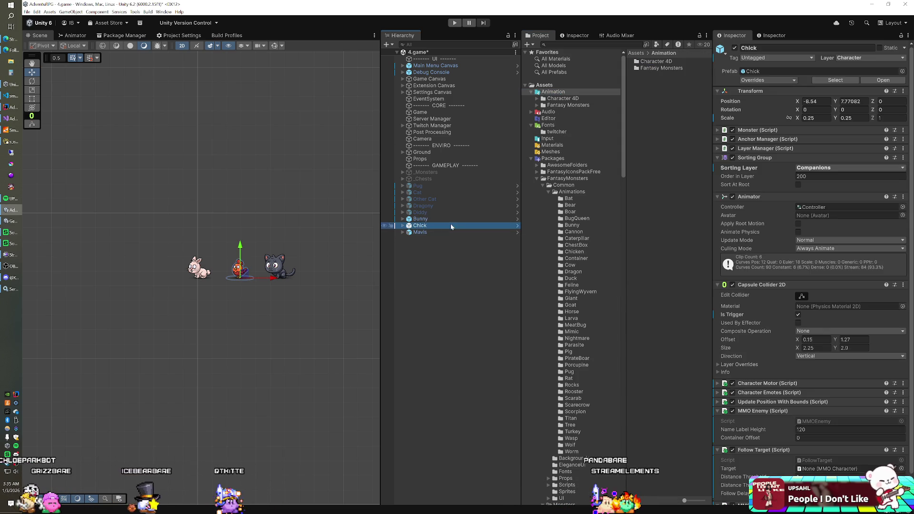
left_click(901, 208)
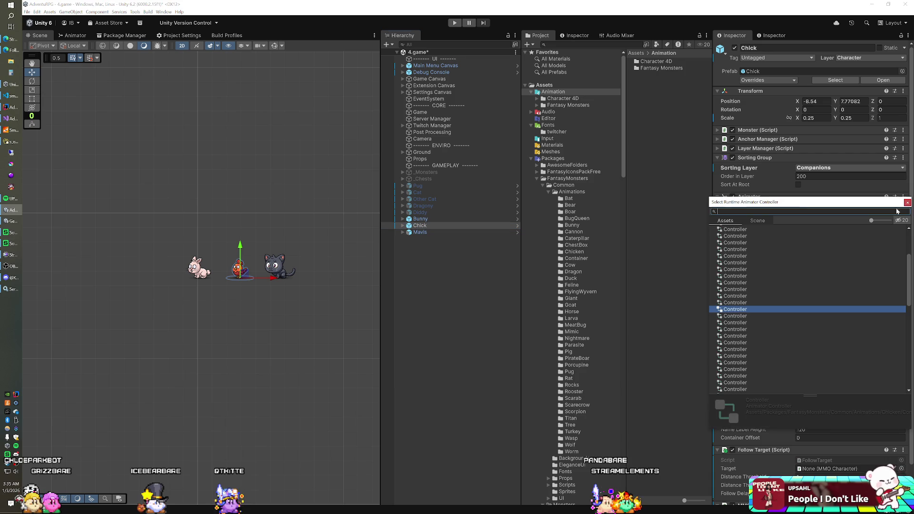
type("ch")
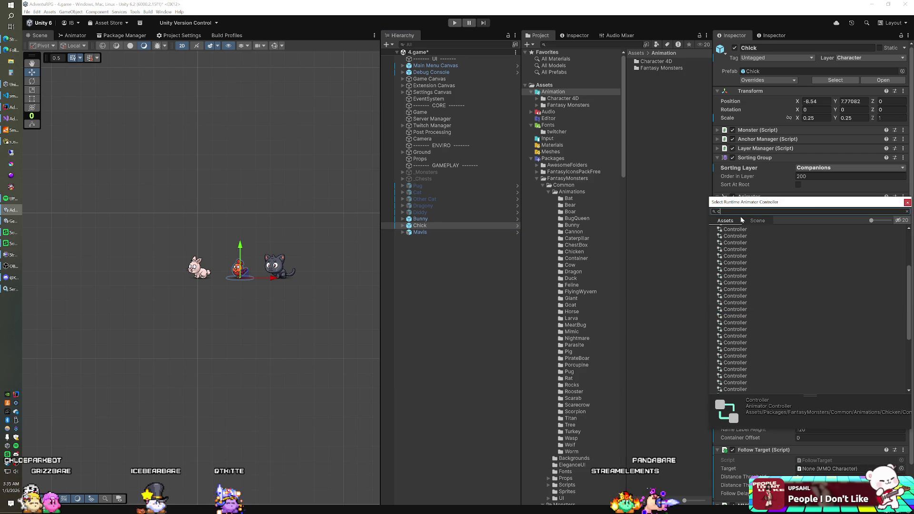
double_click(733, 248)
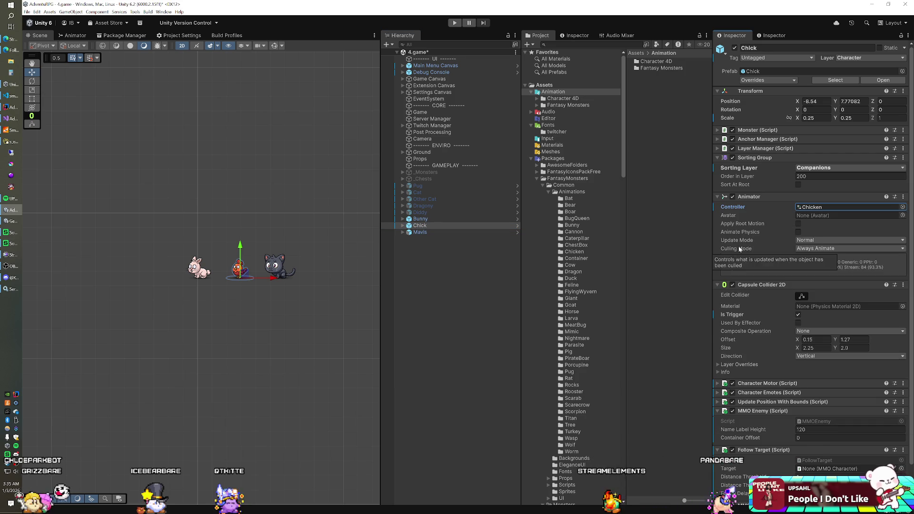
left_click(833, 207)
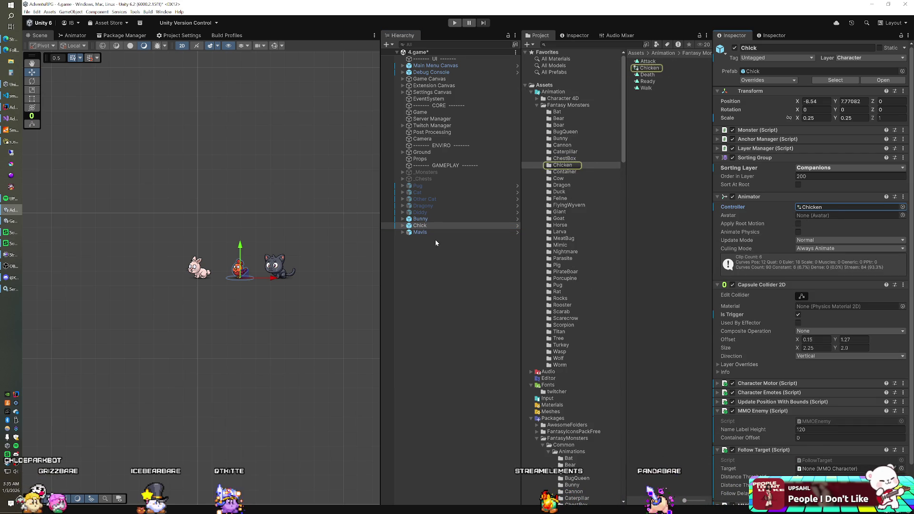
left_click(429, 219)
left_click(800, 207)
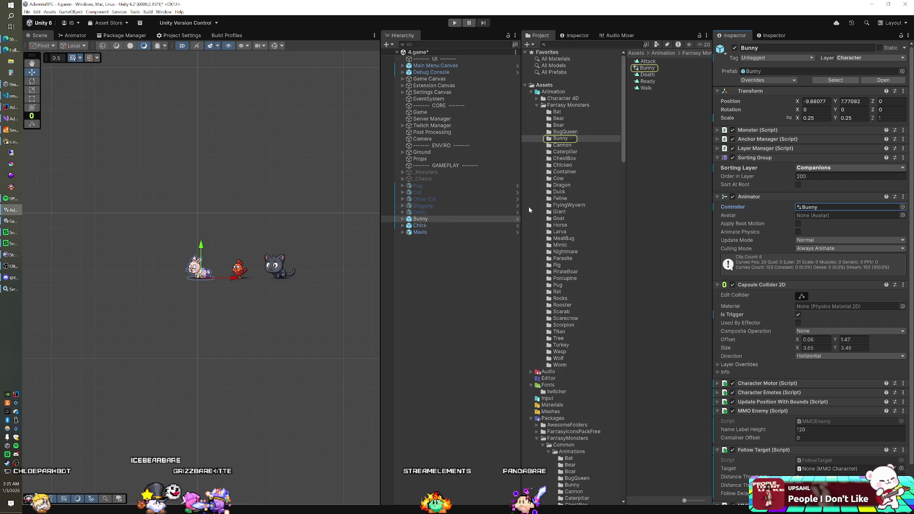
left_click(531, 92)
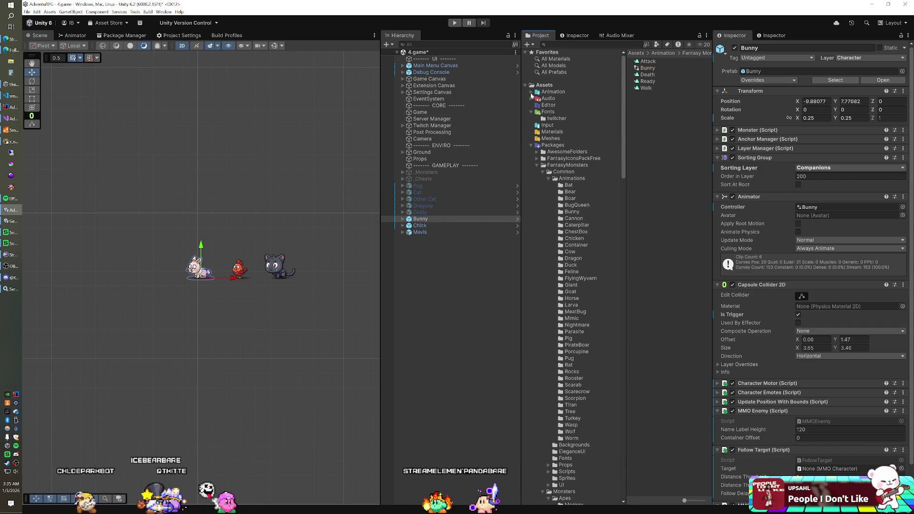
left_click(530, 145)
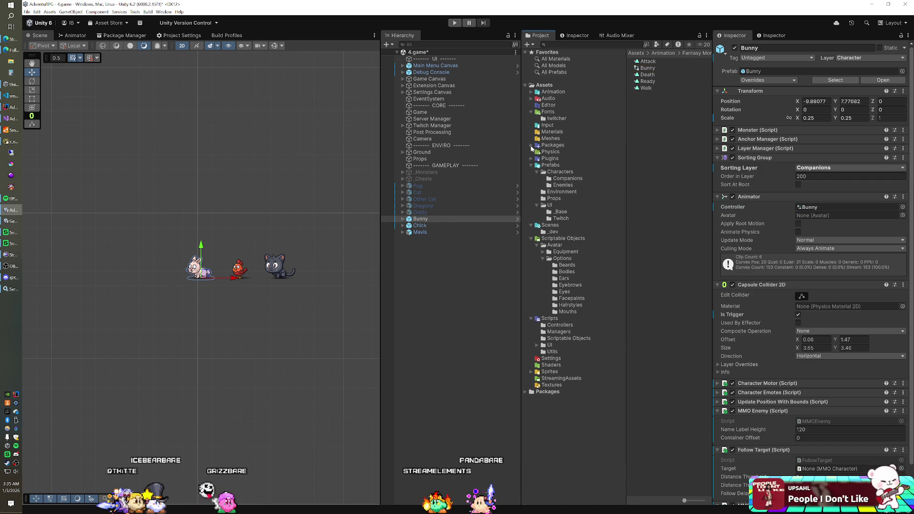
Save Bunny and Chick as prefab variants in Prefabs/Characters/Companions
left_click(567, 178)
left_click(452, 226)
left_click(429, 220)
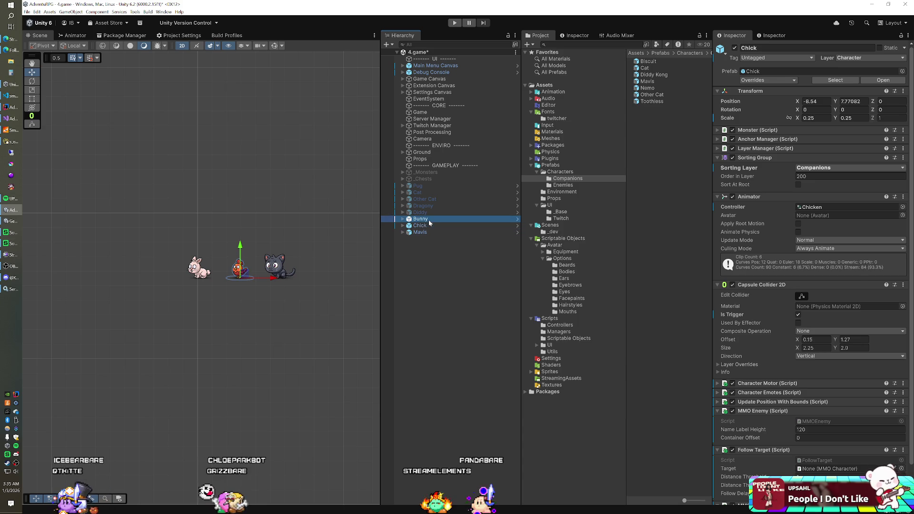
mouse_move(421, 222)
left_mouse_down()
mouse_move(630, 179)
mouse_move(619, 182)
left_mouse_up()
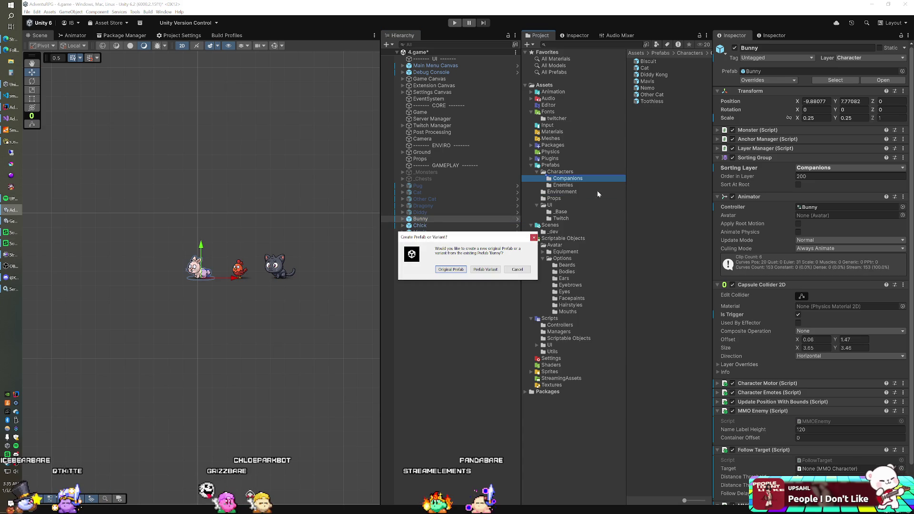
left_click(481, 269)
left_click_drag(420, 225, 652, 198)
left_click(495, 269)
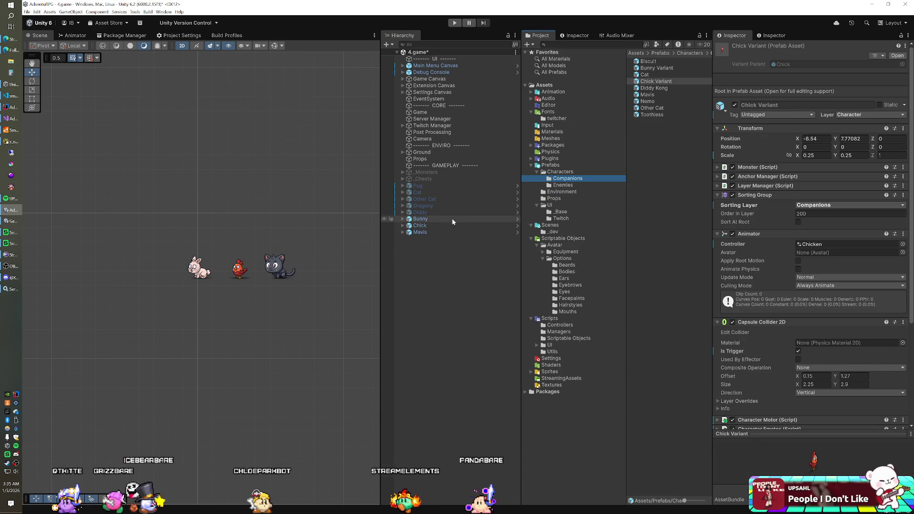
Delete Bunny, Chick and Mavis from the scene
left_click(435, 222)
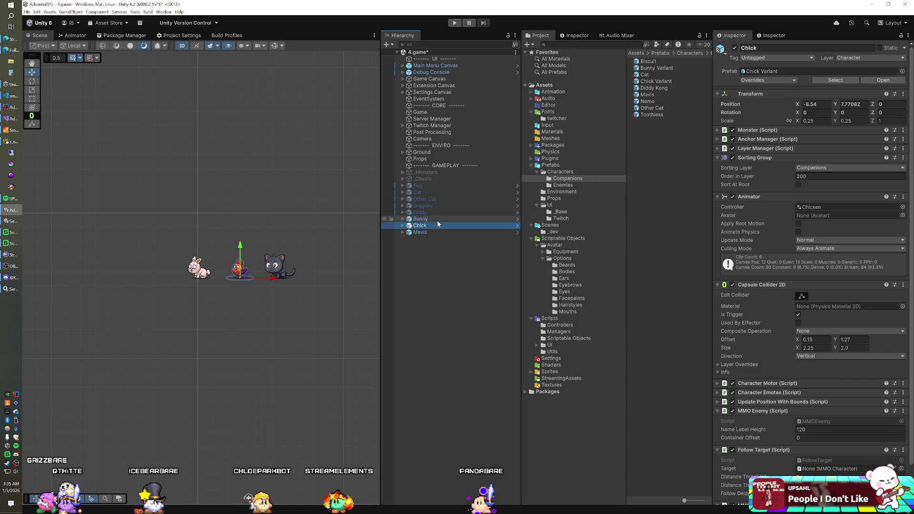
left_click(437, 221, "shift")
key("Delete")
left_click(437, 221)
key("Delete")
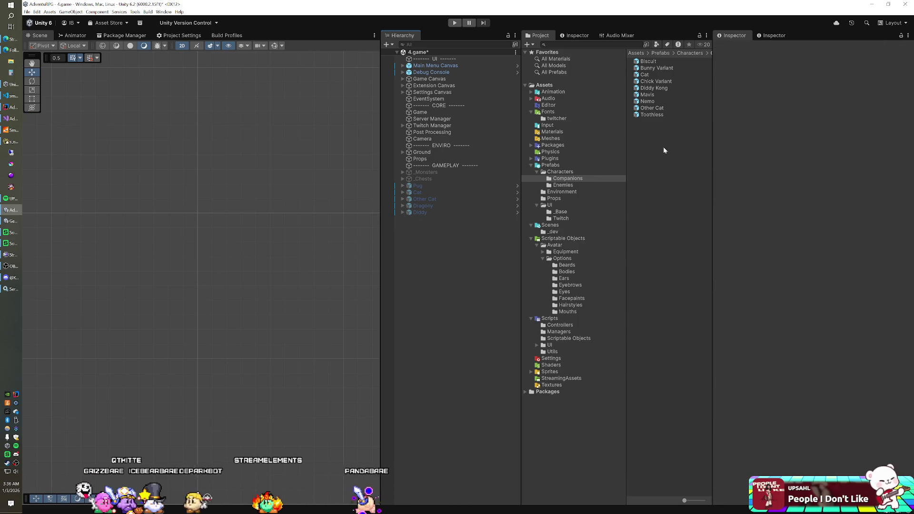
Select all nine Companions prefabs and set their Transform Position X and Y to 0
left_click(656, 82)
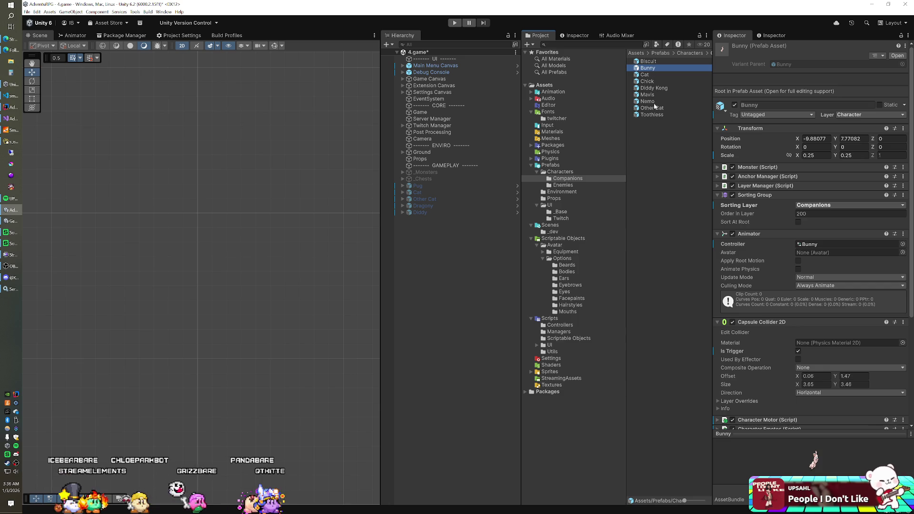
left_click(655, 81, "ctrl")
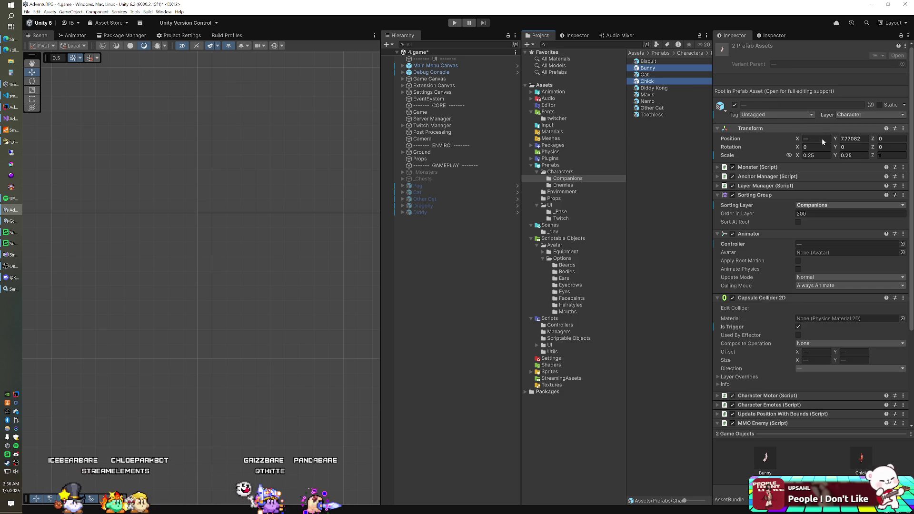
key("ctrl+a")
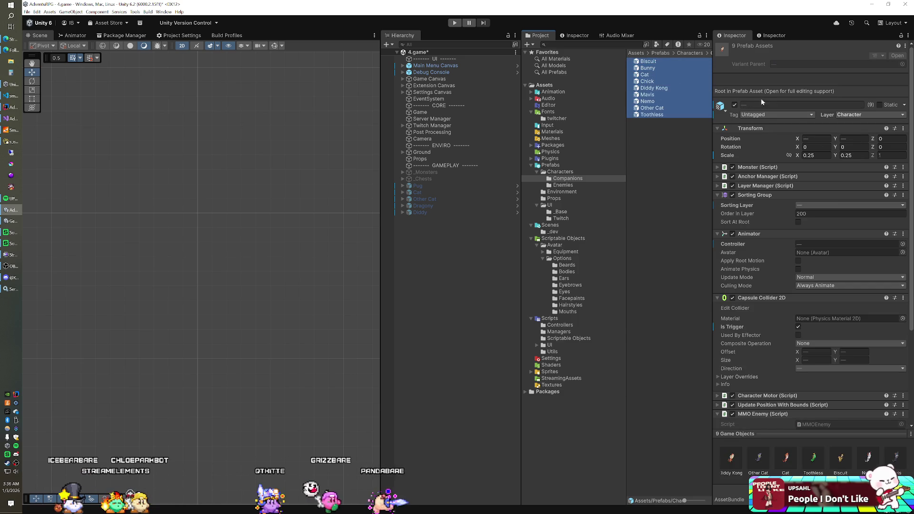
left_click(816, 138)
type("0")
key("Tab")
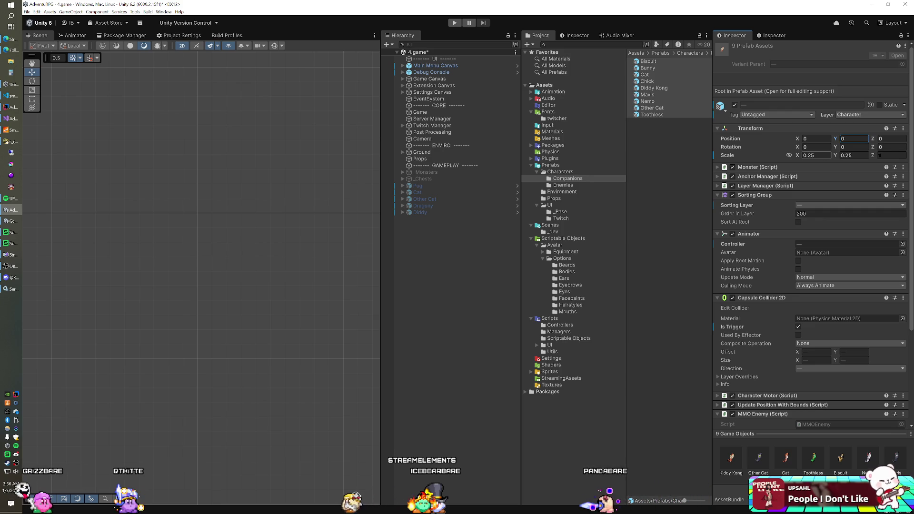
left_click(494, 113)
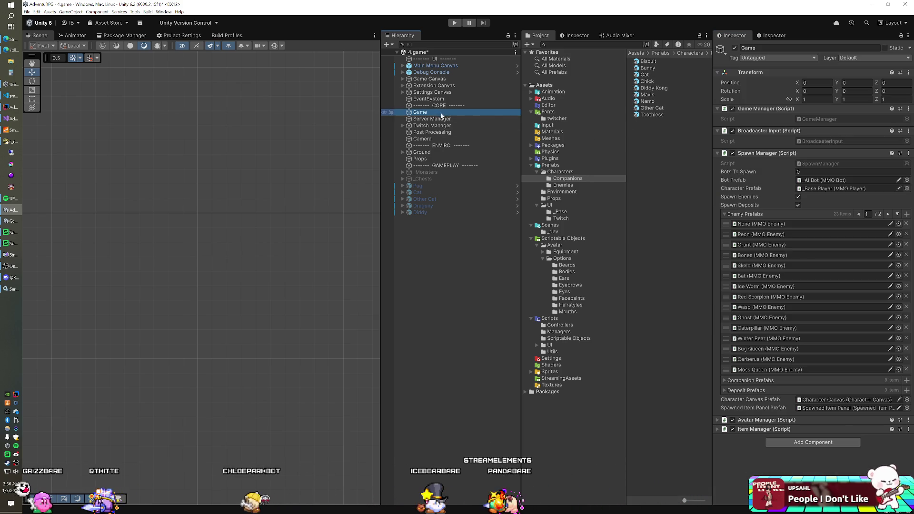
Drag another prefab into the Spawn Manager's Enemy Prefabs list, then collapse that list
left_click(754, 224)
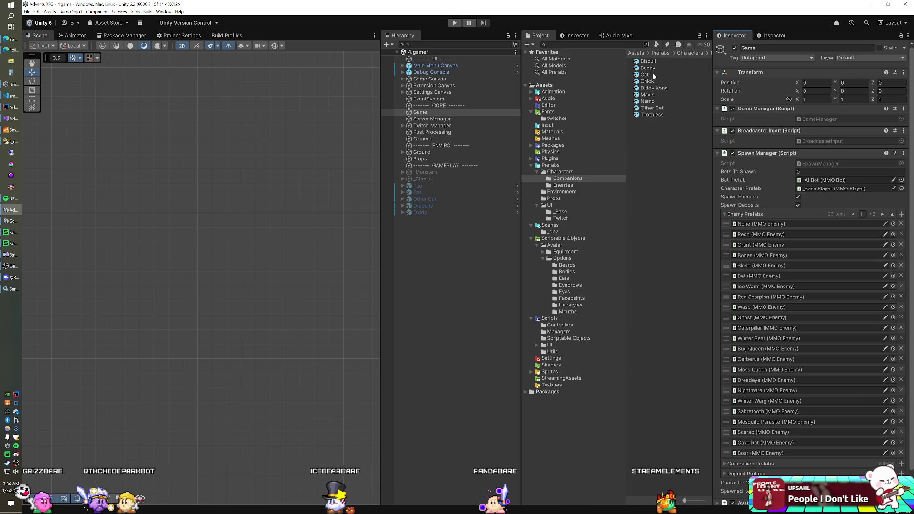
mouse_move(652, 74)
left_mouse_down()
mouse_move(748, 215)
mouse_move(670, 160)
mouse_move(741, 211)
left_mouse_up()
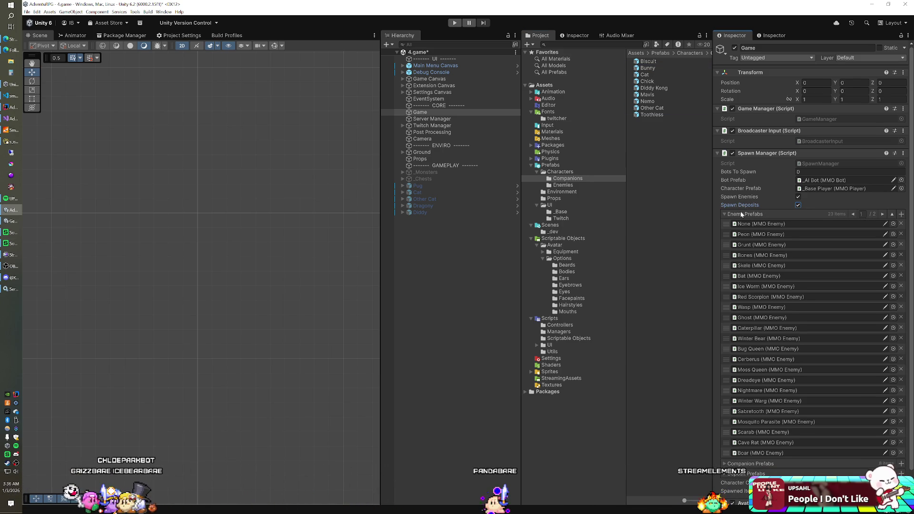
left_click(742, 215)
Drag Bunny and Chick into Companion Prefabs, bringing the list to 10 entries
left_click(745, 223)
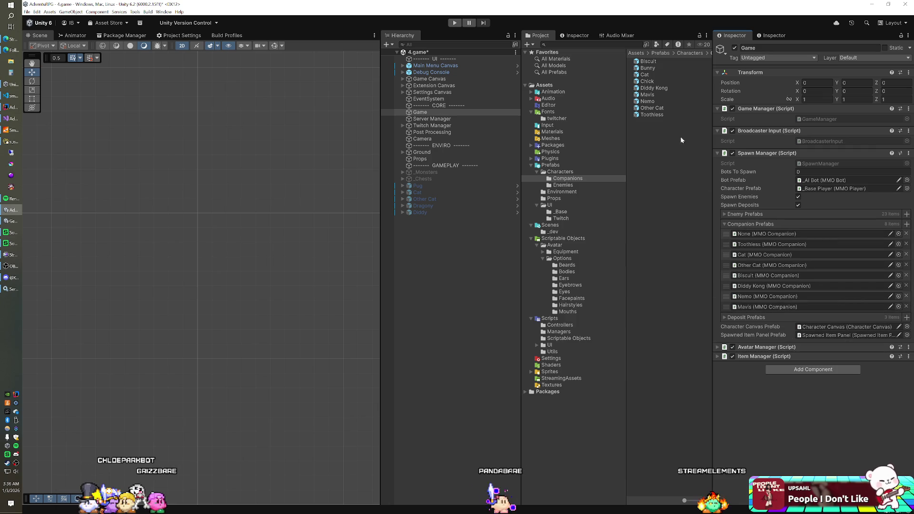
mouse_move(647, 68)
left_mouse_down()
mouse_move(676, 143)
mouse_move(744, 230)
left_mouse_up()
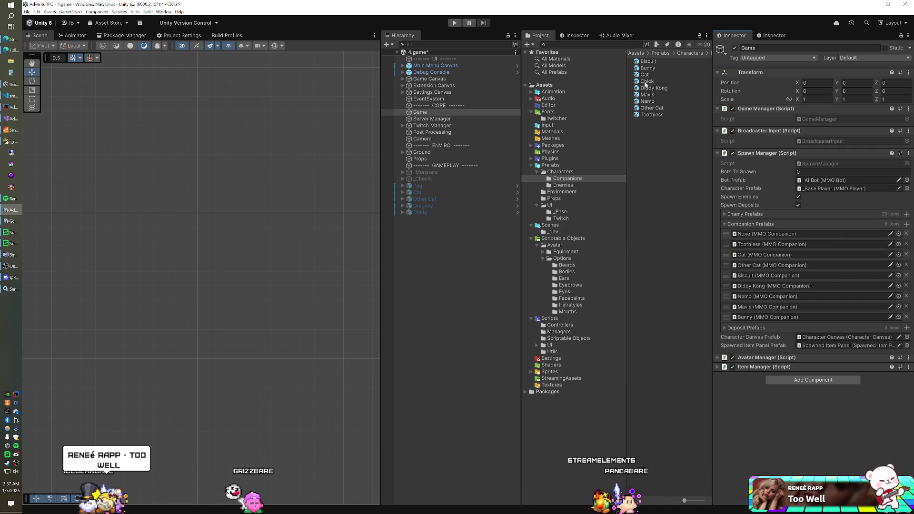
left_click_drag(644, 81, 748, 233)
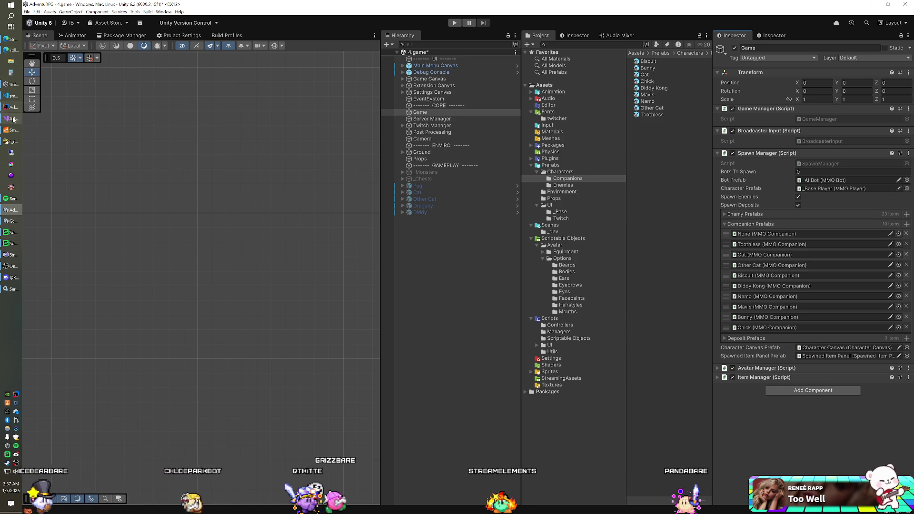
left_click(11, 142)
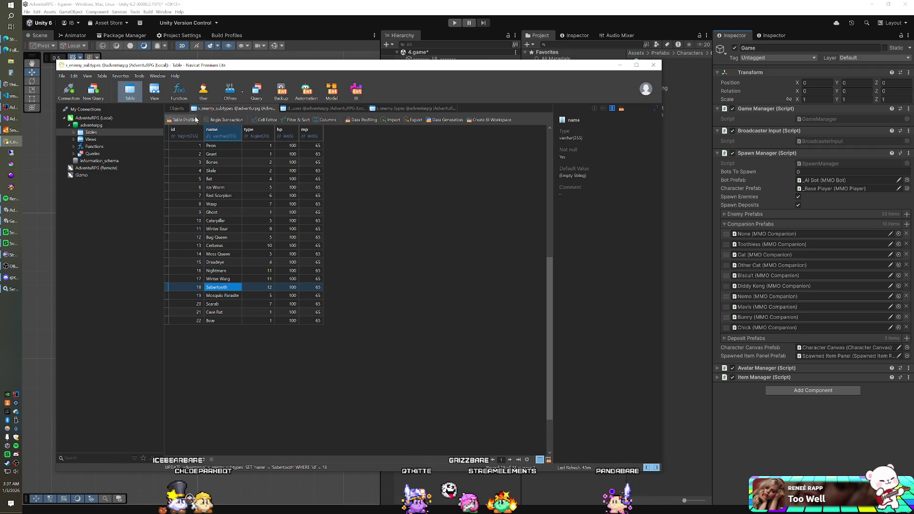
List the adventurpg database's tables in Navicat, then minimize Navicat to return to Unity
left_click(177, 108)
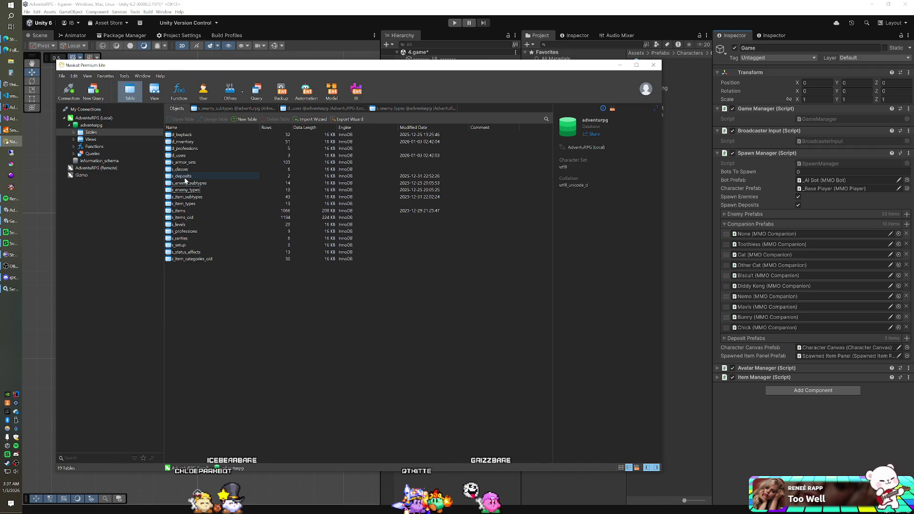
left_click(333, 23)
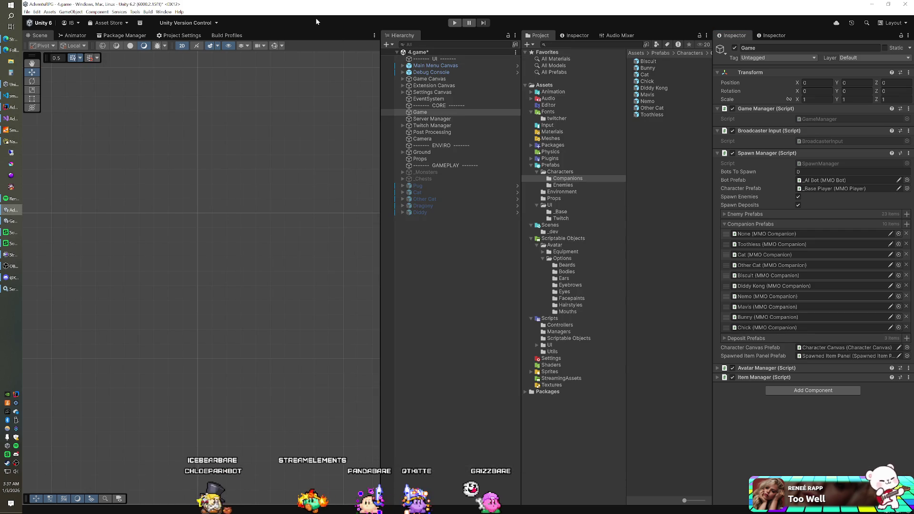
Save the scene and collapse the Bat prefab's Sorting Group, Capsule Collider 2D and MMO Enemy components
key("ctrl+s")
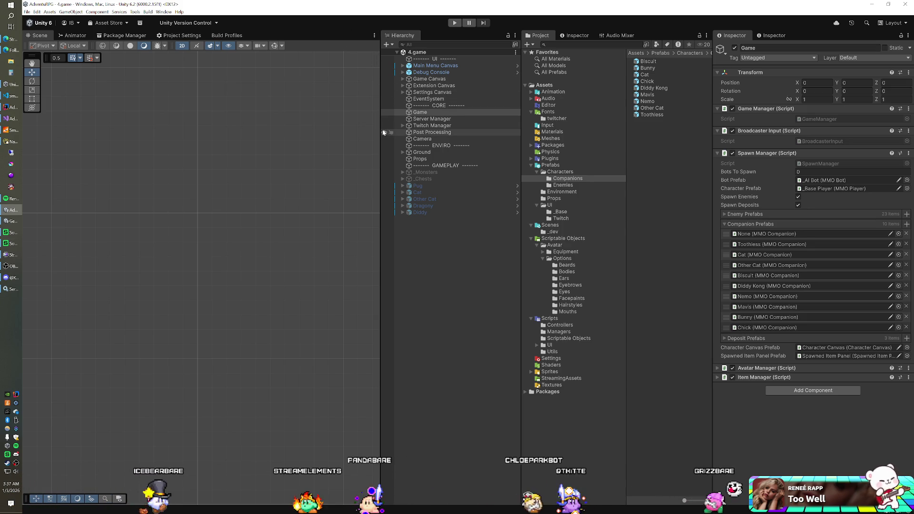
left_click(566, 185)
left_click(647, 61)
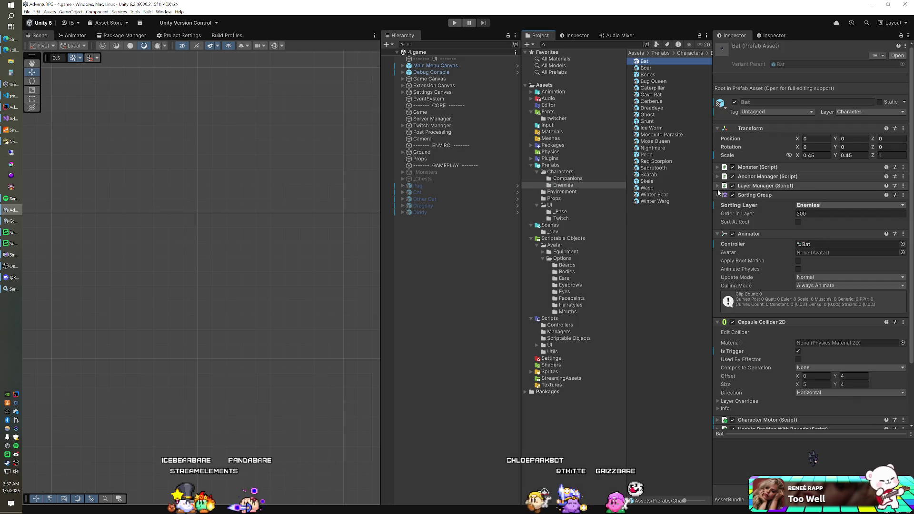
left_click(721, 195)
left_click(719, 292)
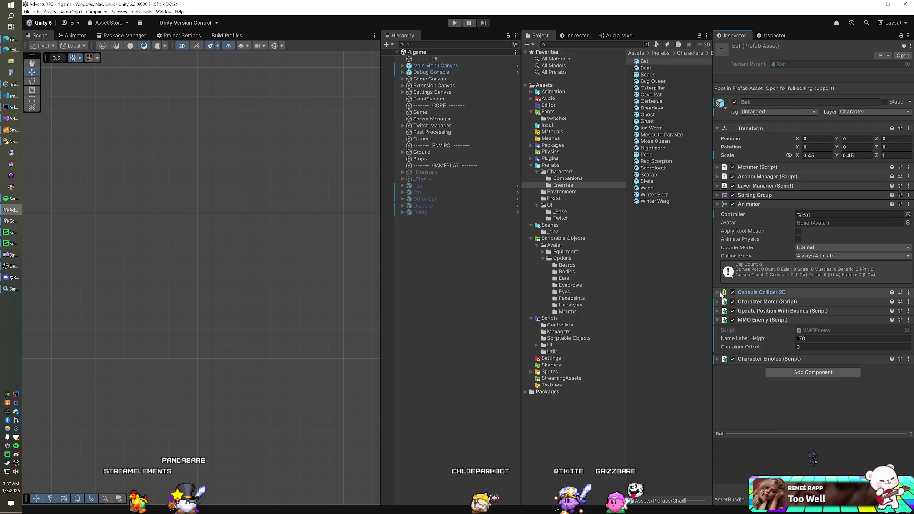
left_click(718, 320)
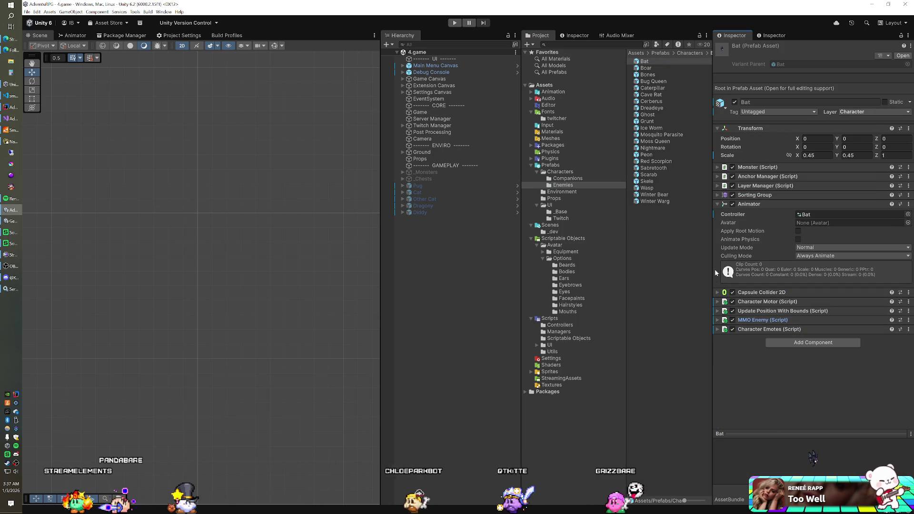
Assign the Boar animator controller to the Boar enemy prefab
left_click(645, 68)
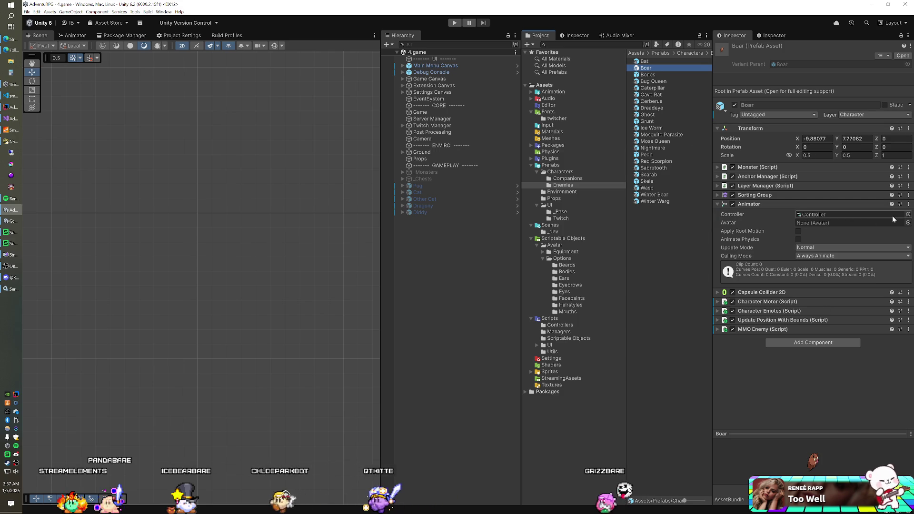
left_click(908, 214)
type("boa")
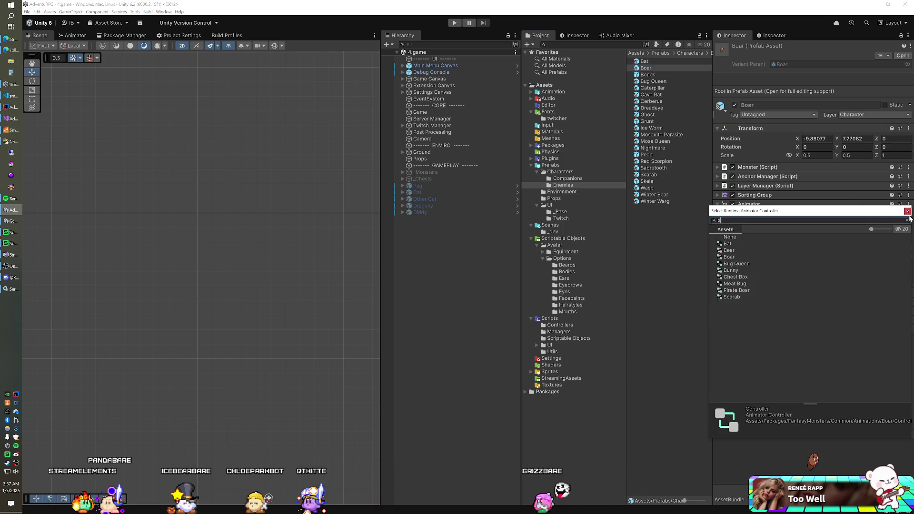
double_click(747, 244)
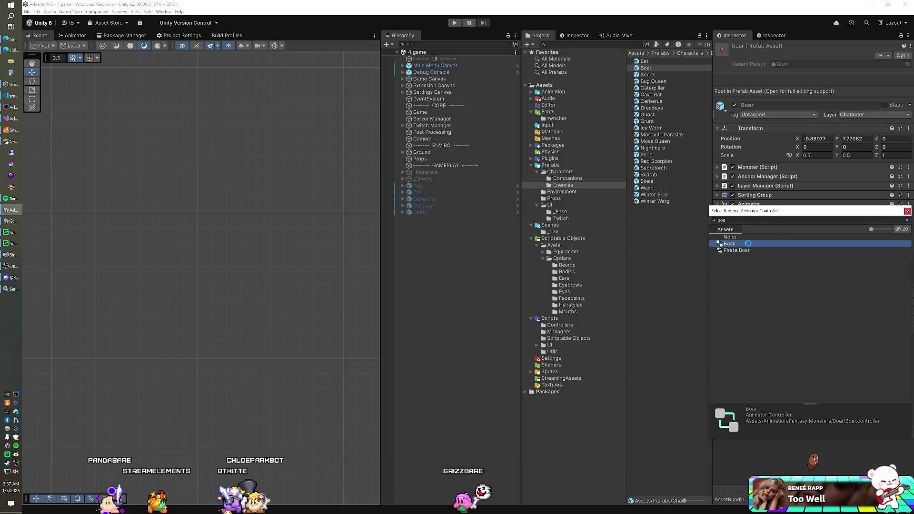
Give the Cave Rat enemy prefab the Rat animator controller
left_click(664, 72)
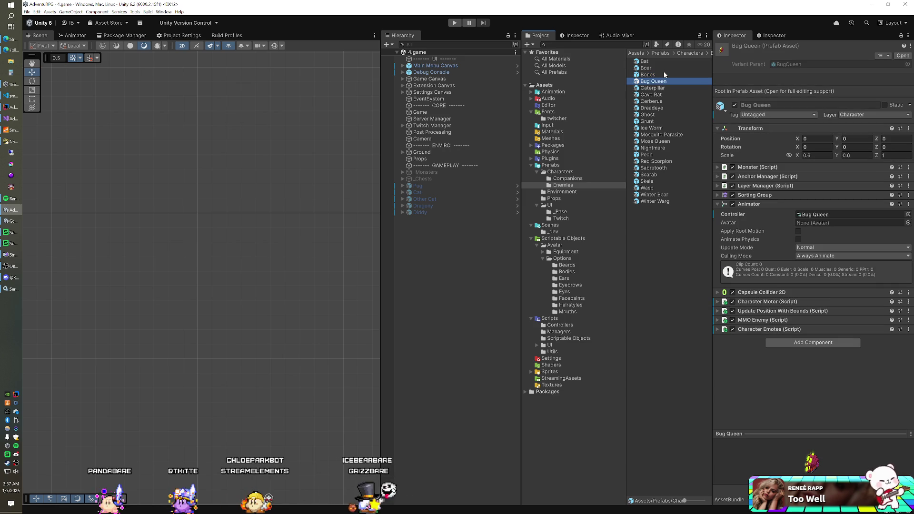
key("Down")
key("Down")
key("Down")
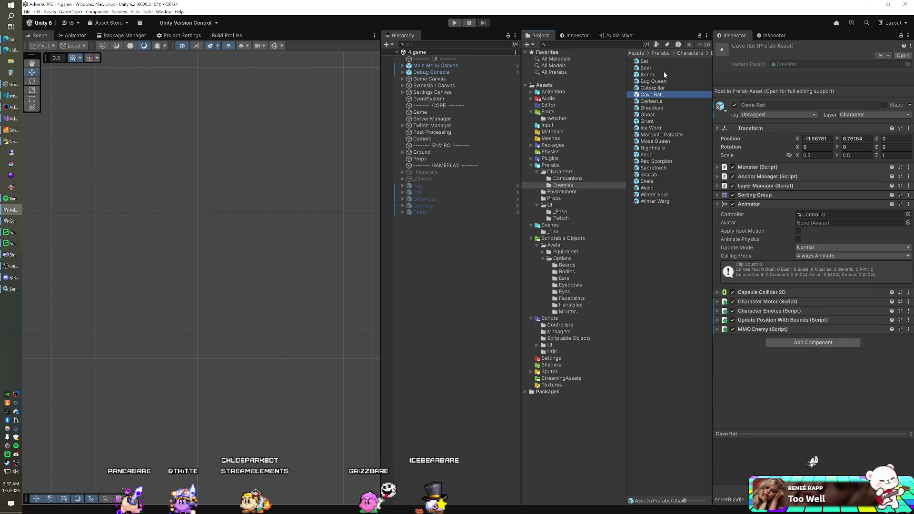
left_click(907, 214)
type("t")
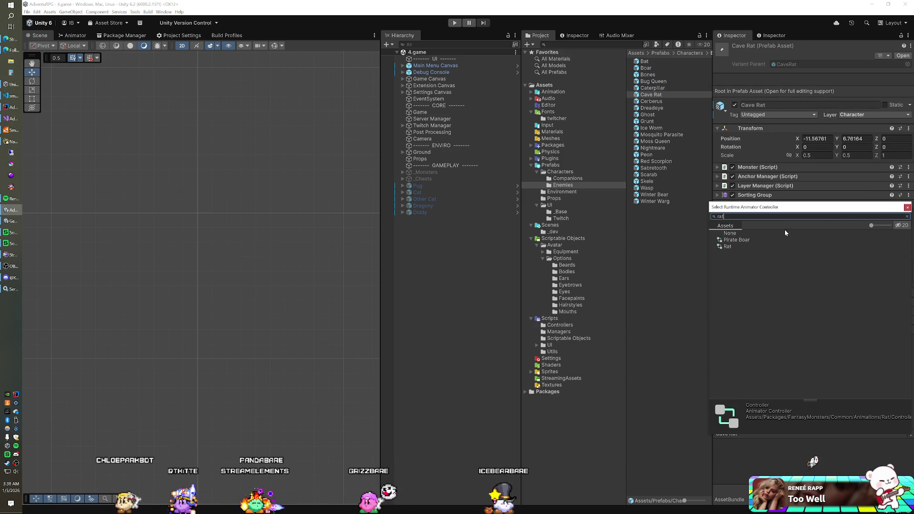
double_click(737, 245)
Give the Dreadeye enemy prefab the Bat animator controller
left_click(652, 101)
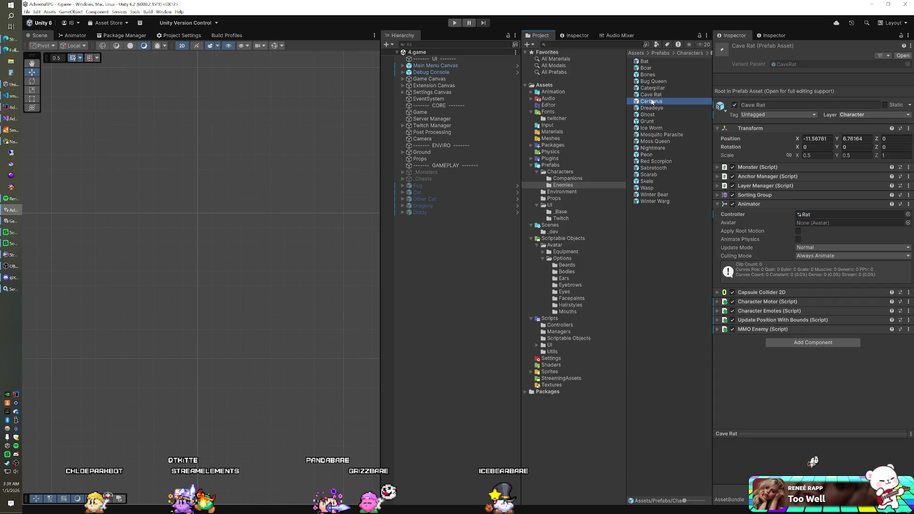
left_click(651, 108)
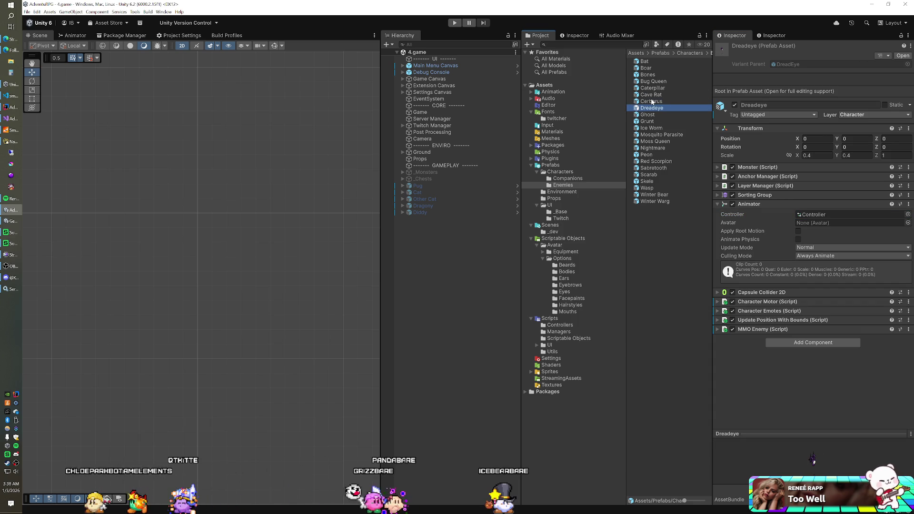
left_click(908, 215)
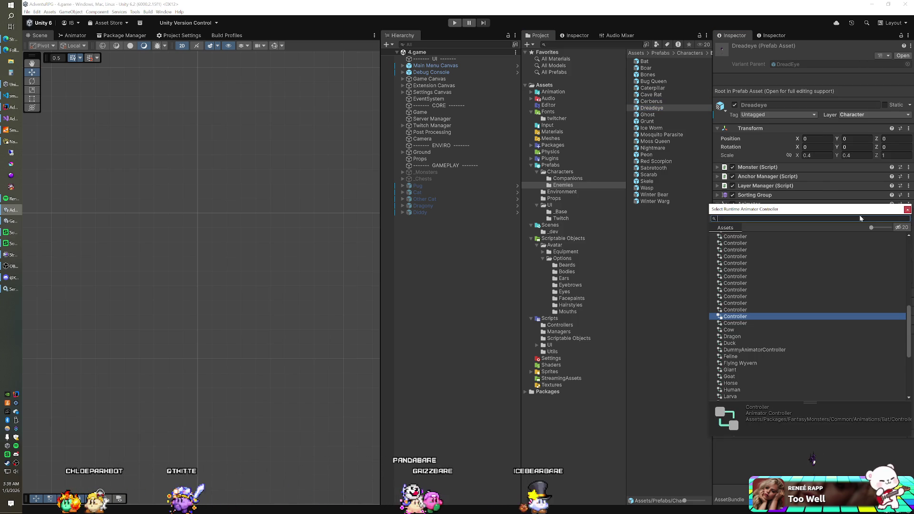
type("bat")
double_click(745, 240)
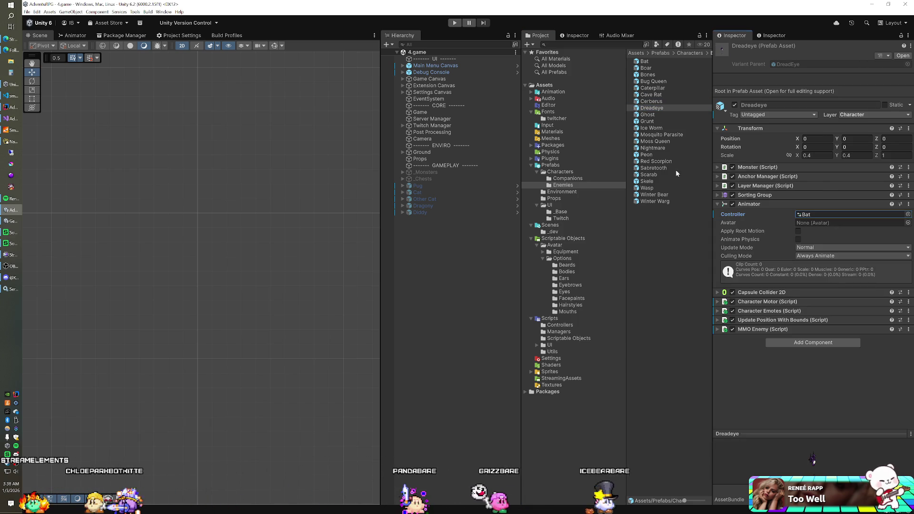
Assign the Parasite animator controller to the Mosquito Parasite prefab
left_click(653, 115)
key("Down")
key("Down")
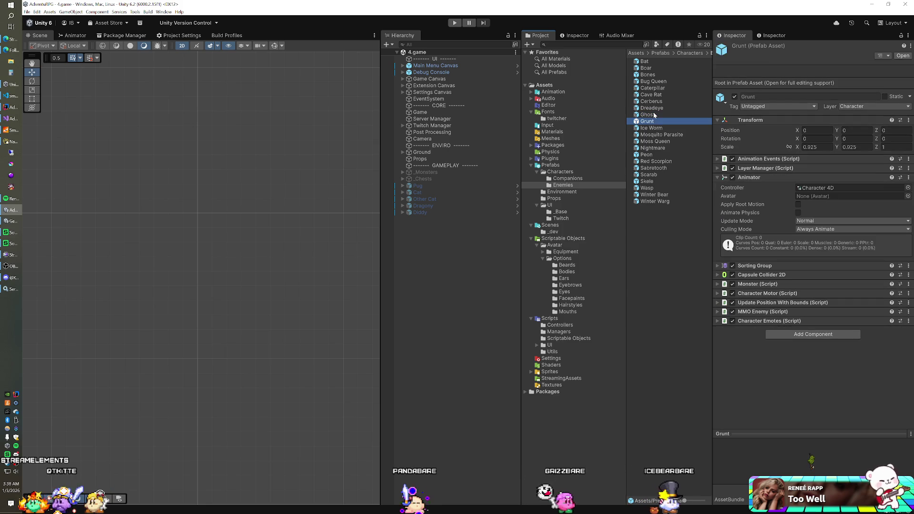
key("Down")
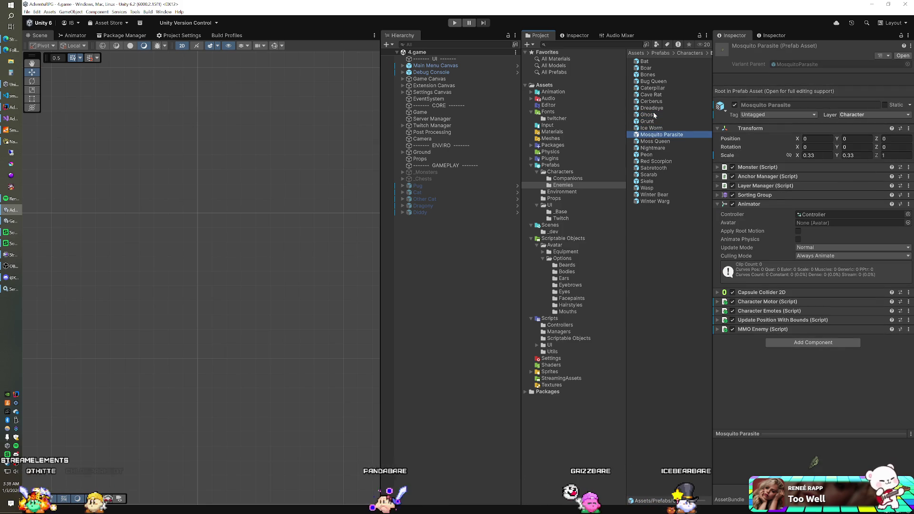
key("Up")
key("Down")
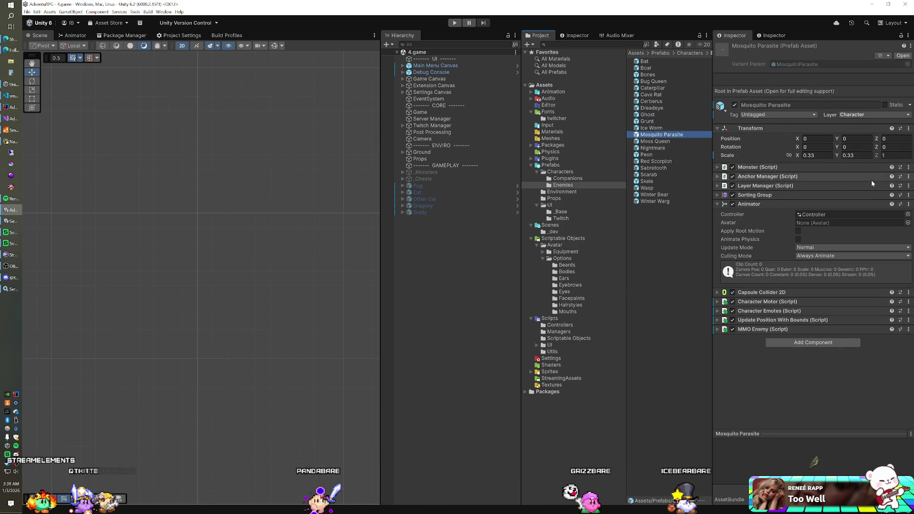
left_click(907, 214)
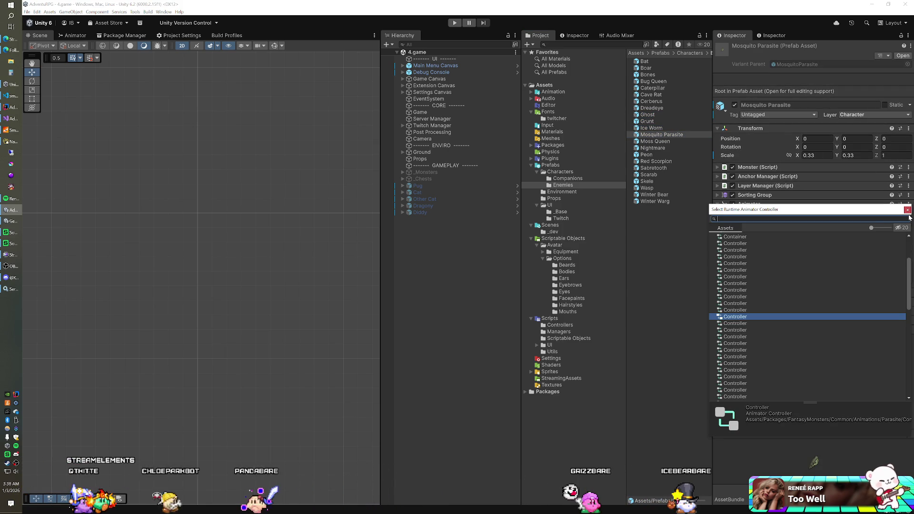
type("parasite")
double_click(735, 241)
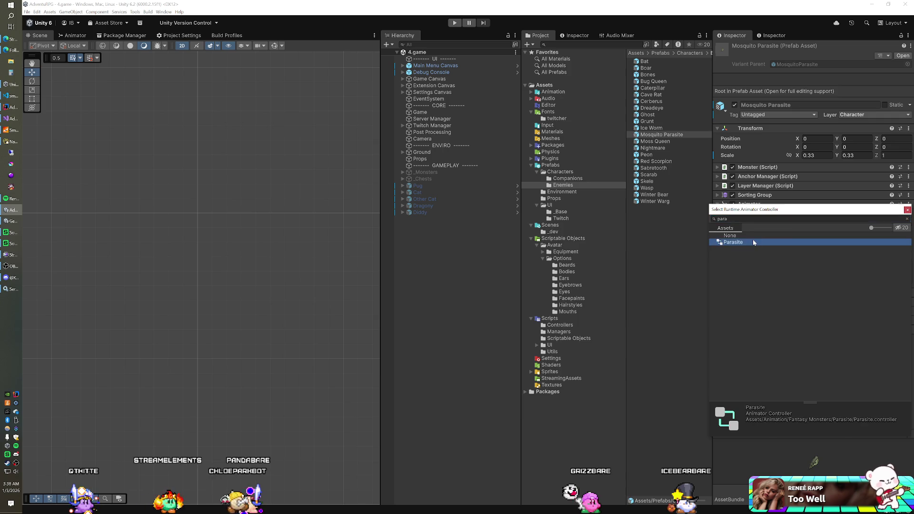
Locate the Nightmare prefab's current controller asset, then return to the Enemies prefab folder
left_click(667, 142)
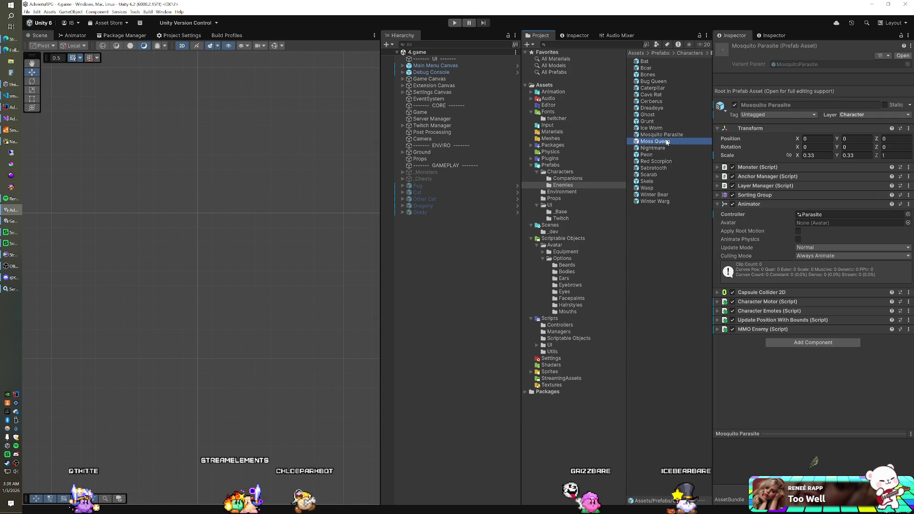
key("Down")
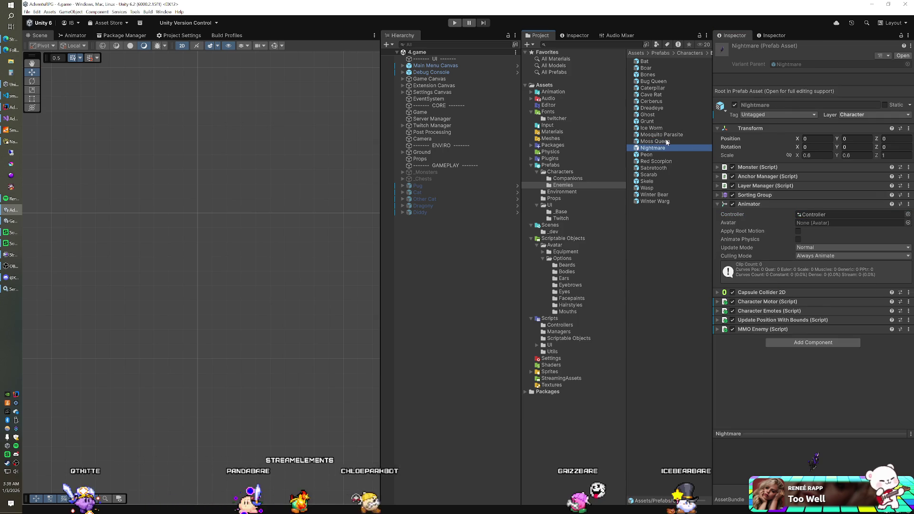
left_click(852, 214)
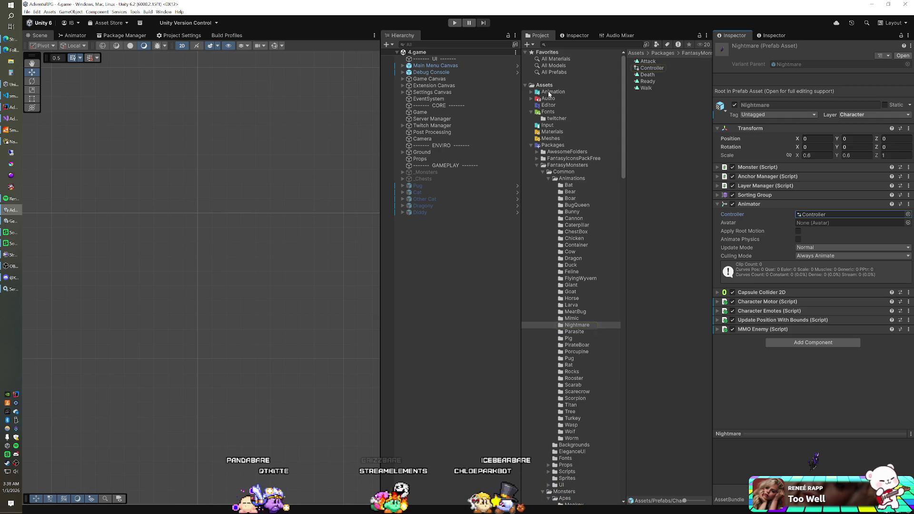
left_click(531, 144)
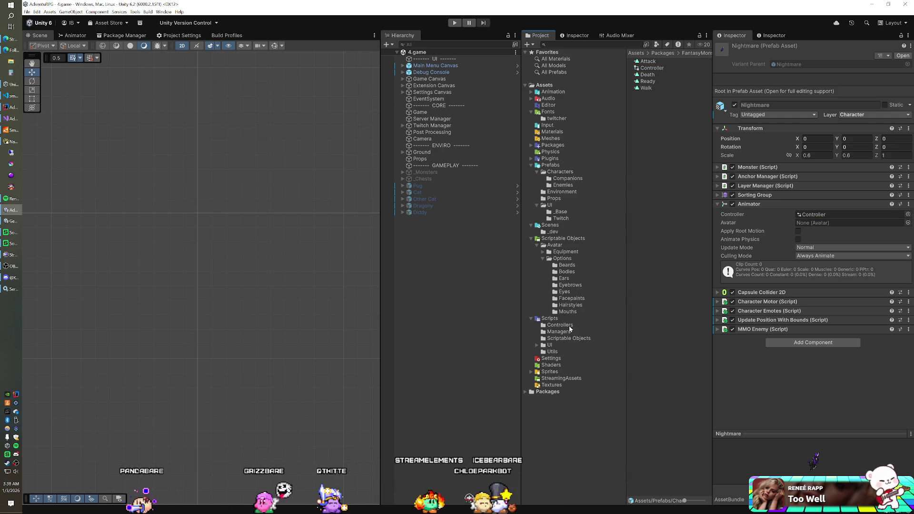
left_click(568, 181)
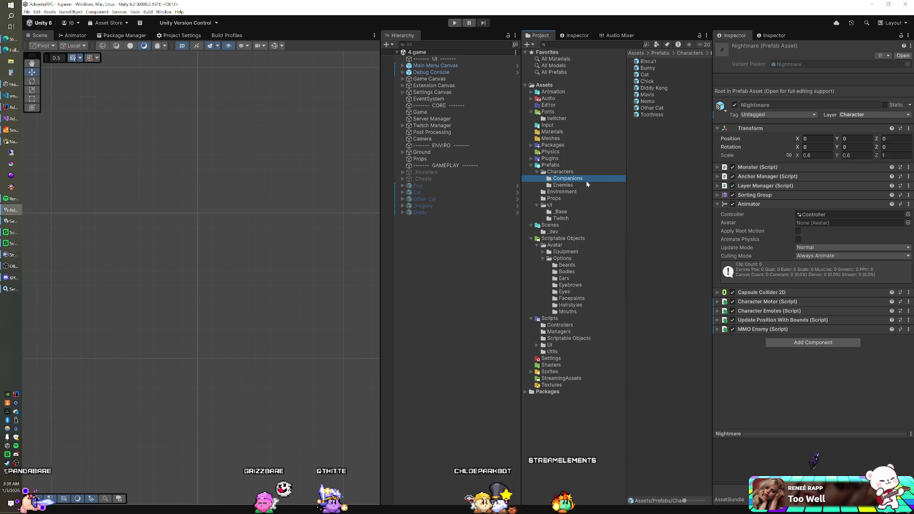
left_click(576, 185)
Assign the Nightmare controller to the Nightmare prefab and locate Sabretooth's current controller
left_click(653, 148)
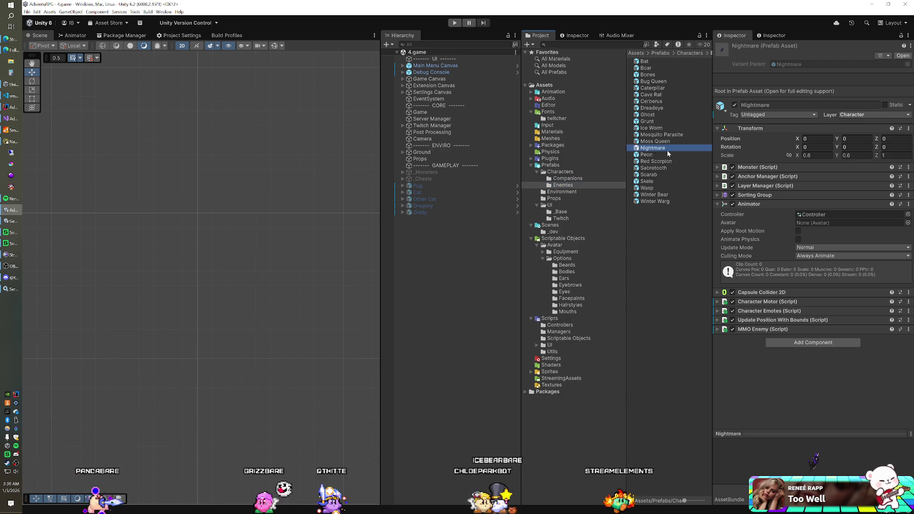
left_click(908, 214)
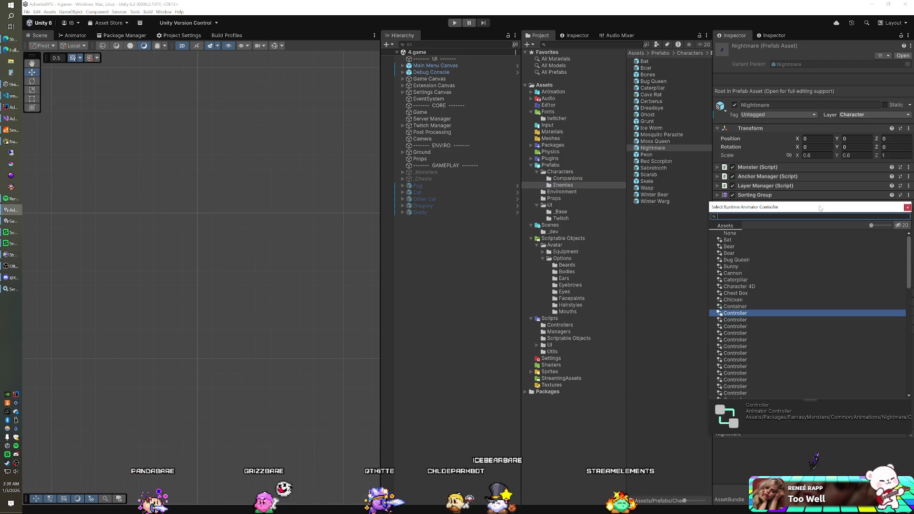
type("nigh")
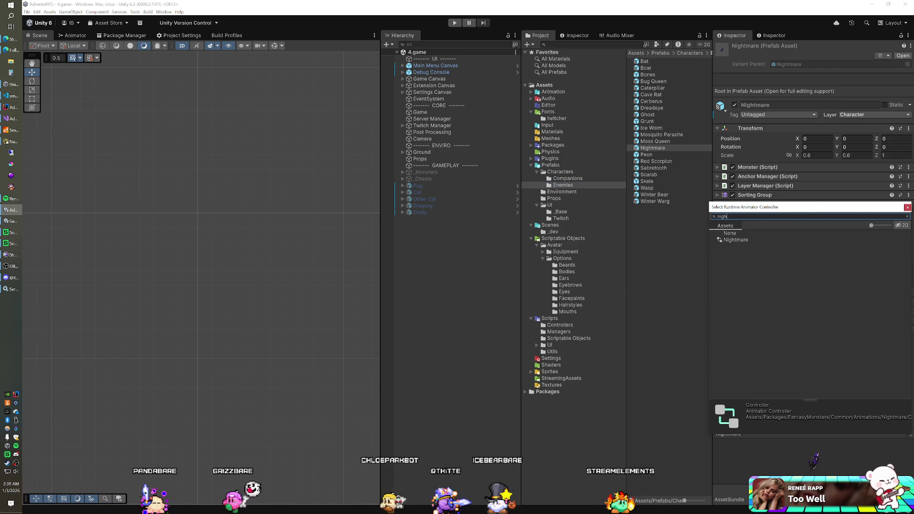
double_click(736, 240)
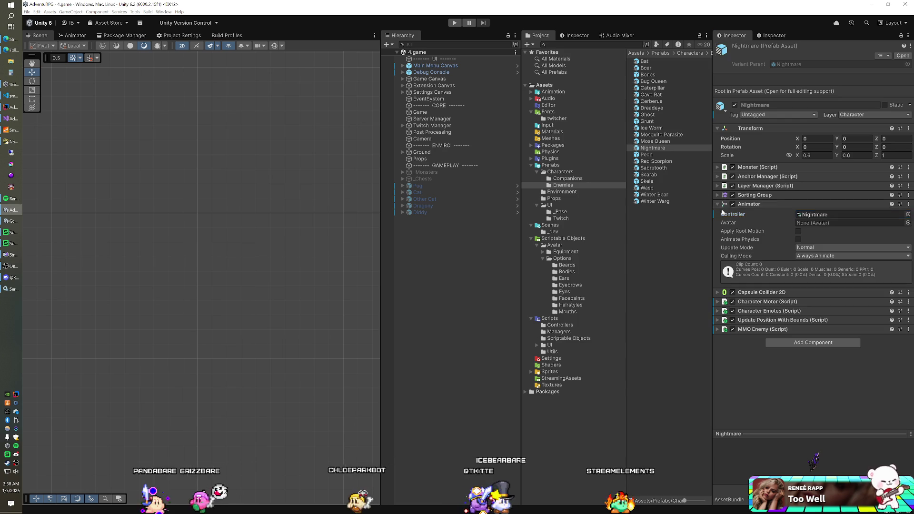
left_click(654, 168)
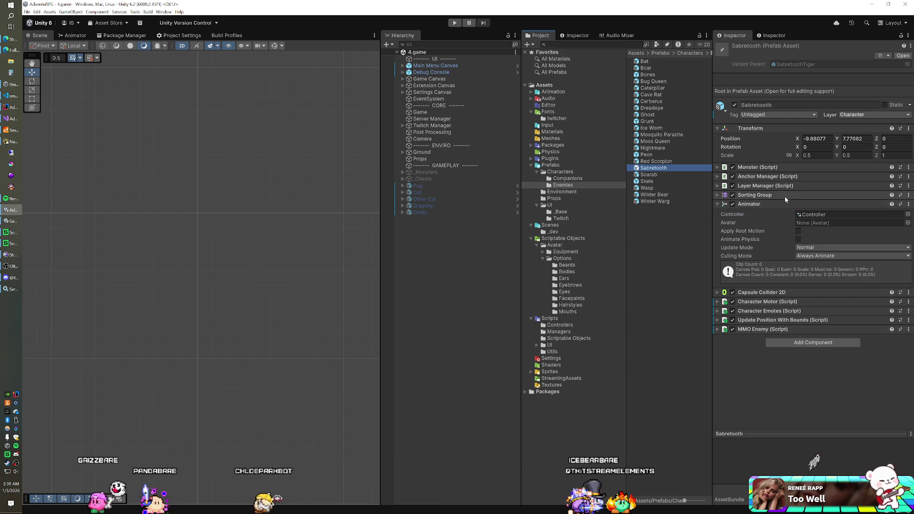
left_click(812, 215)
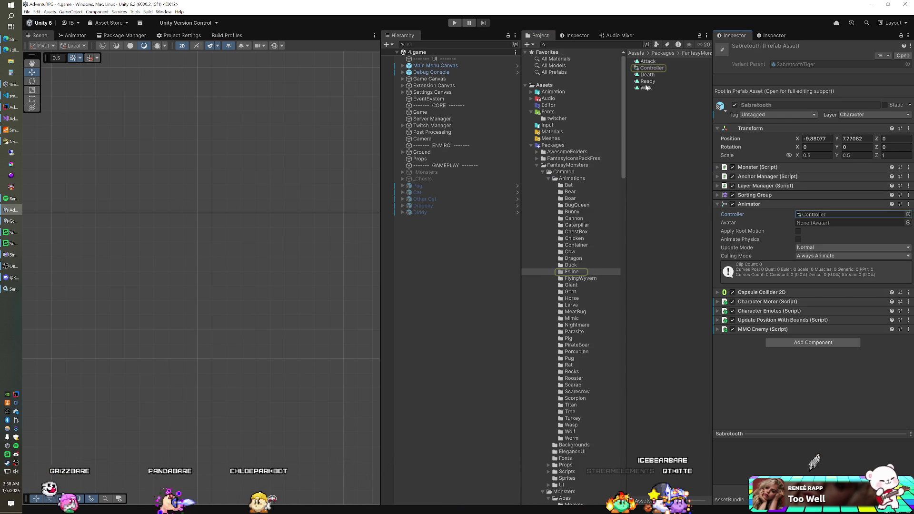
Give the Sabretooth prefab the Feline animator controller and return to the enemy prefabs
left_click(907, 214)
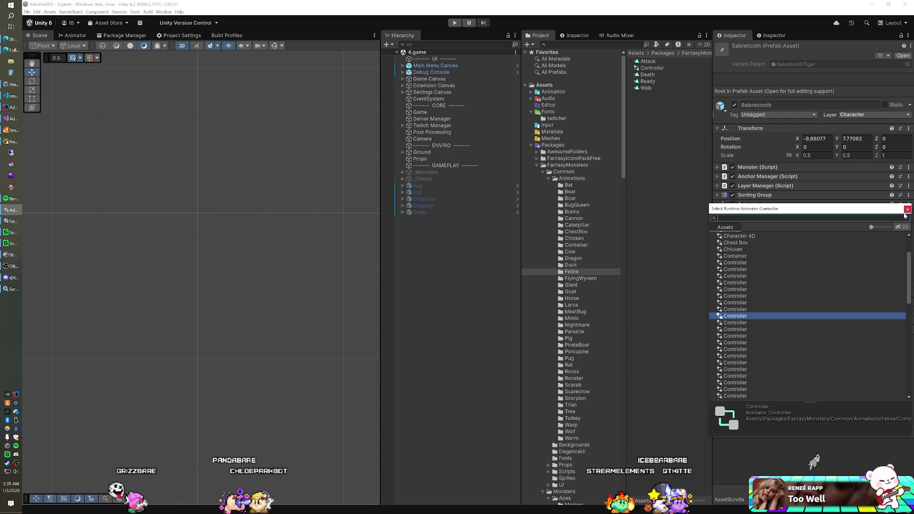
type("fel")
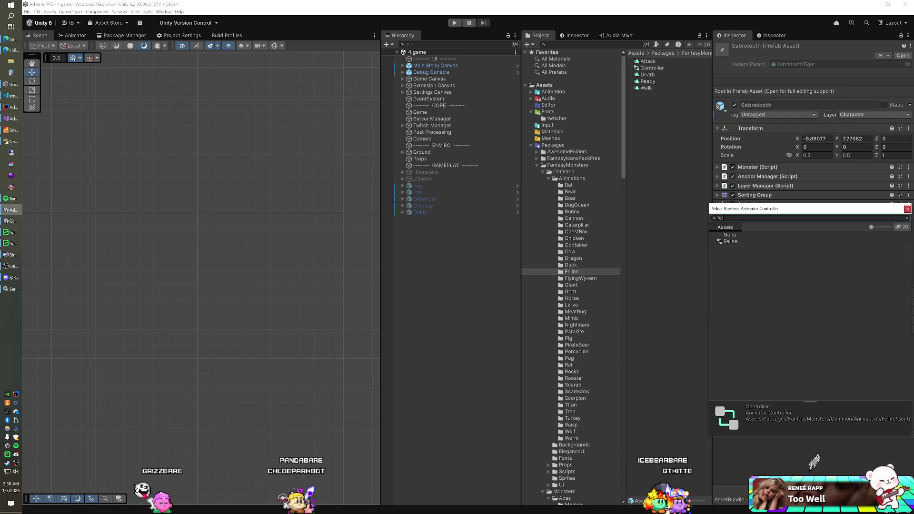
double_click(771, 242)
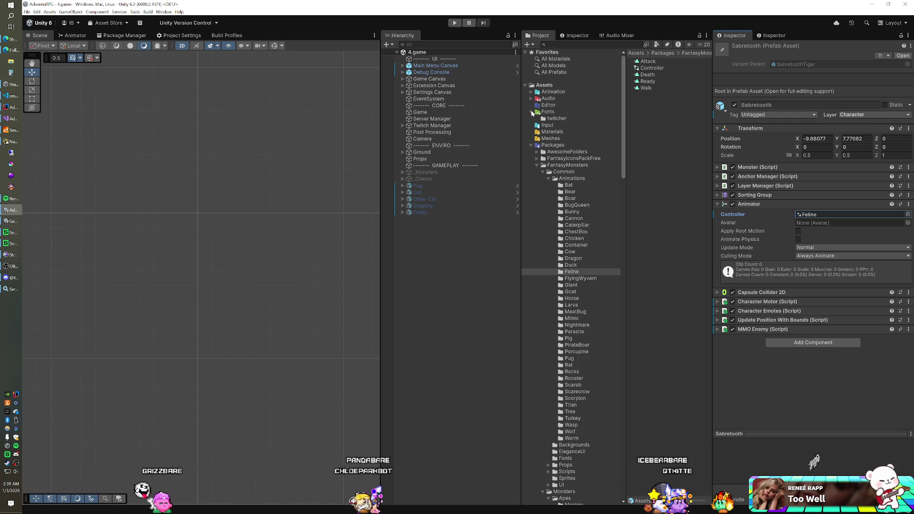
left_click(531, 145)
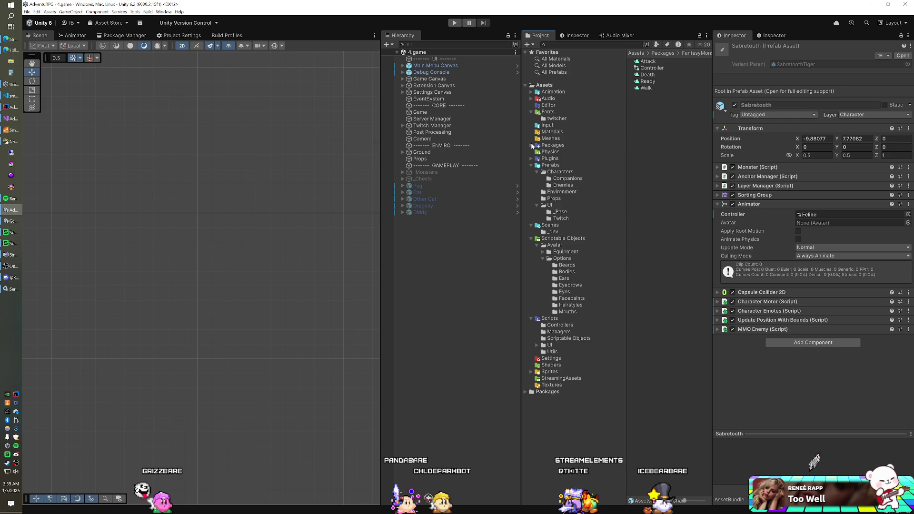
left_click(563, 185)
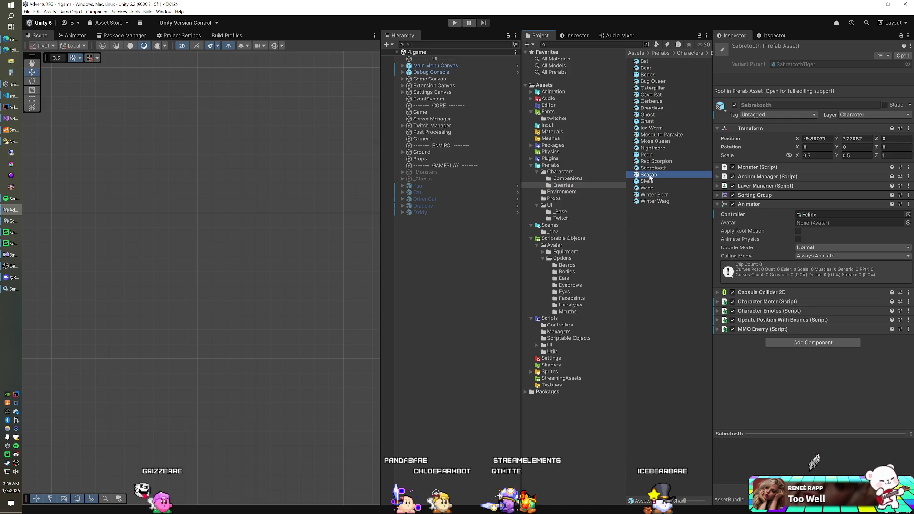
Assign the Scarab animator controller to the Scarab enemy prefab
left_click(812, 214)
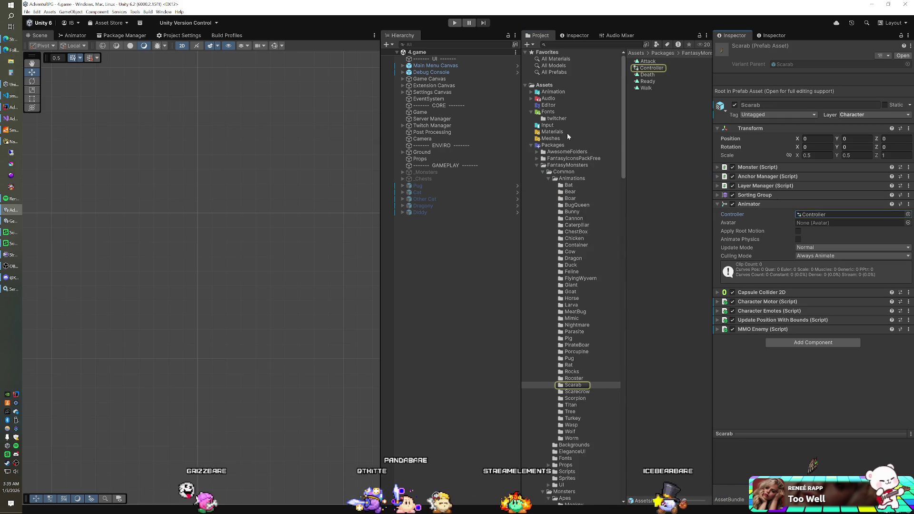
left_click(908, 214)
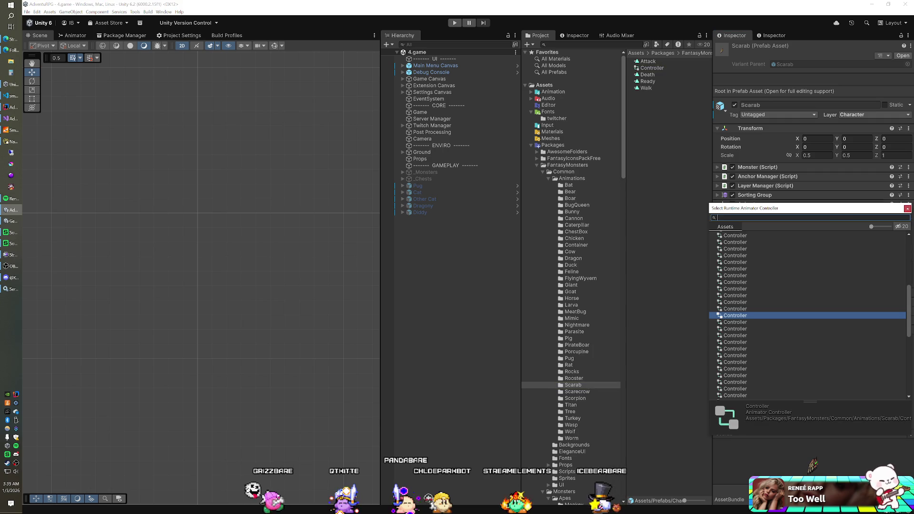
type("scar")
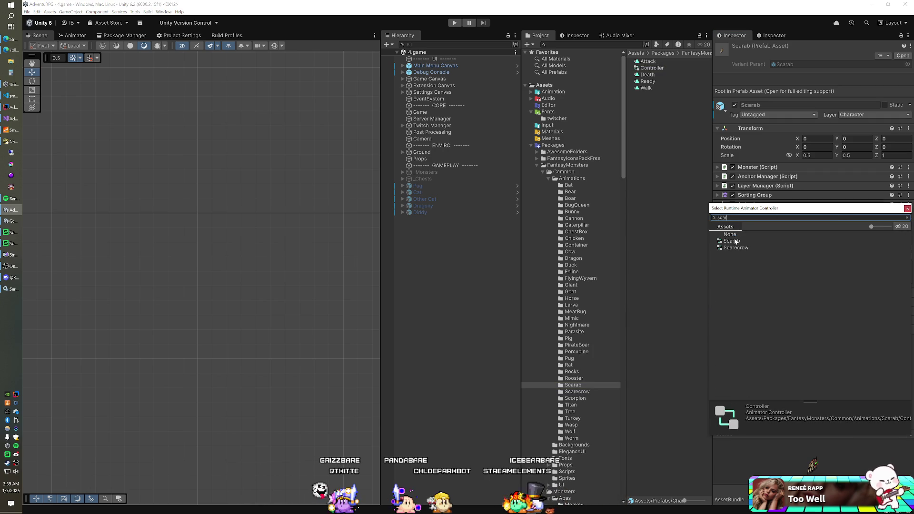
double_click(734, 242)
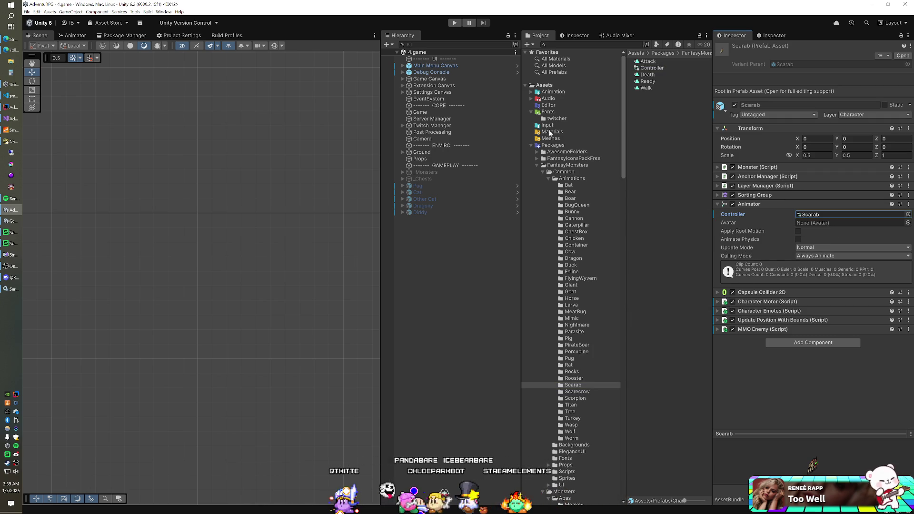
left_click(531, 145)
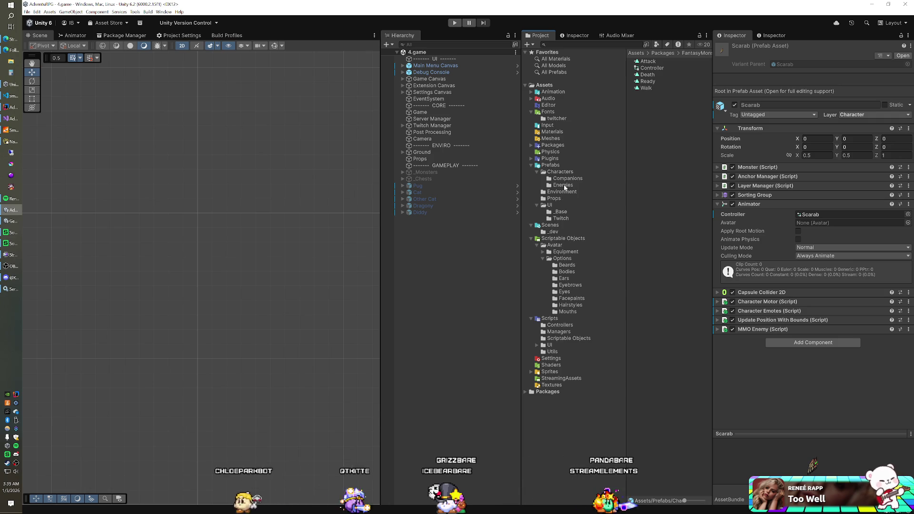
left_click(563, 185)
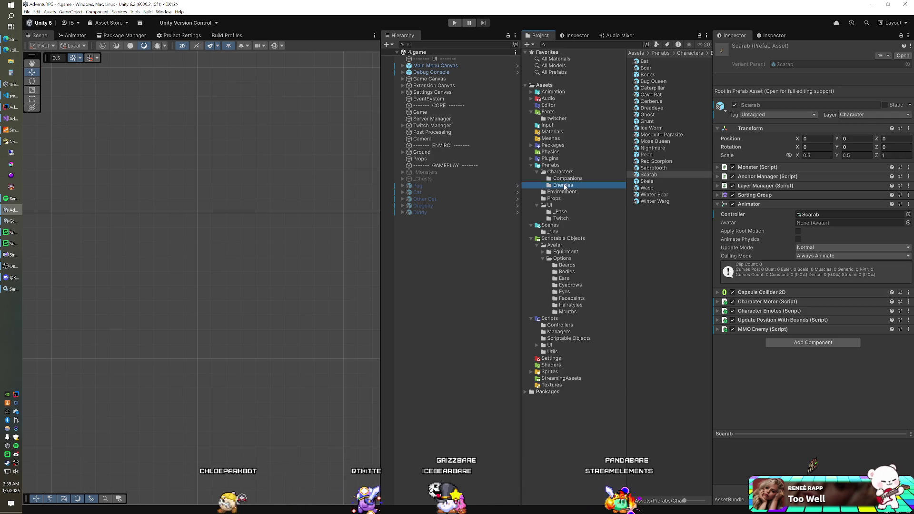
Check Skele, Wasp and Winter Bear, then give Winter Warg the Wolf animator controller
left_click(648, 181)
left_click(647, 188)
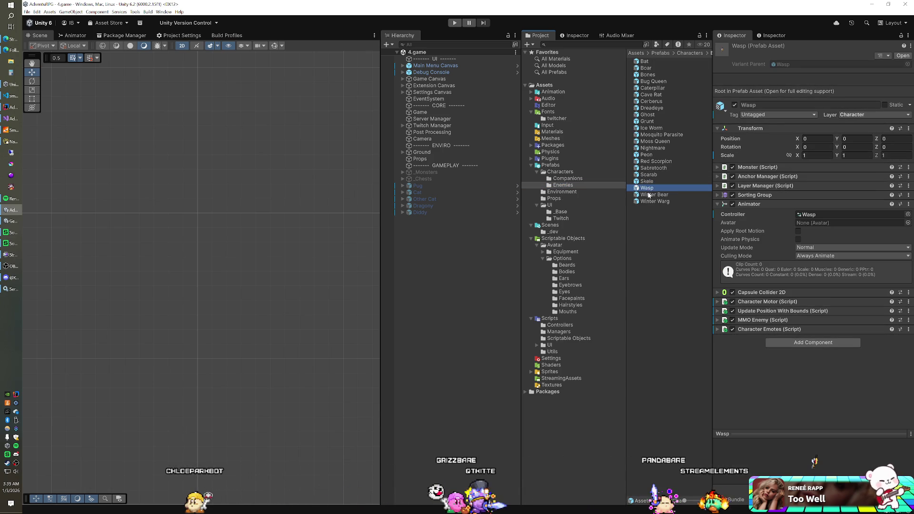
left_click(648, 196)
left_click(649, 202)
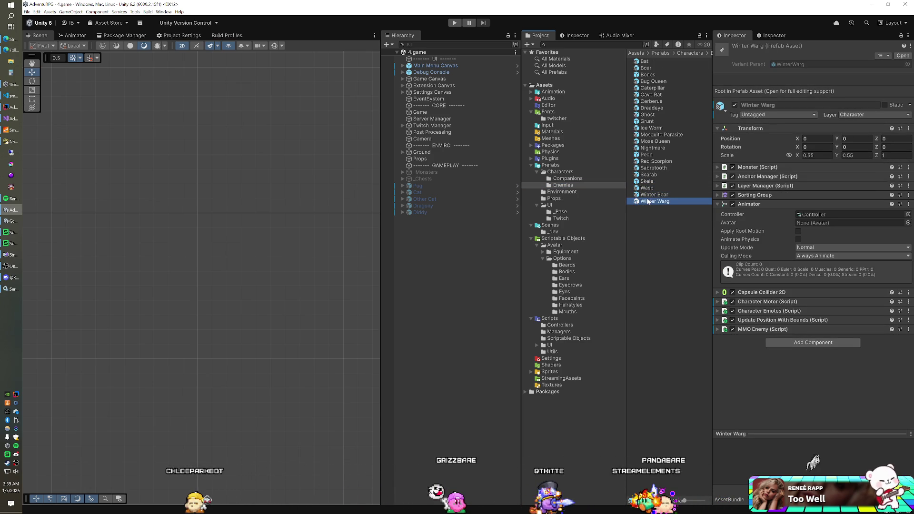
left_click(828, 215)
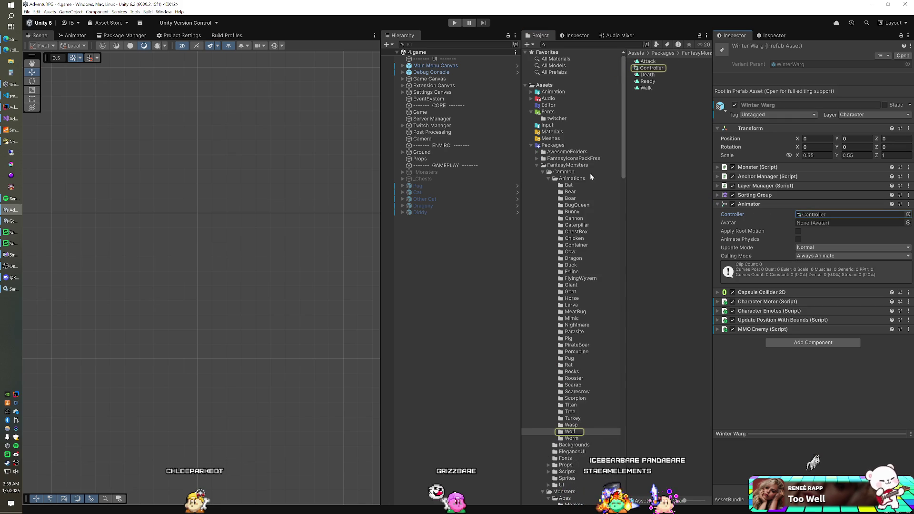
left_click(907, 214)
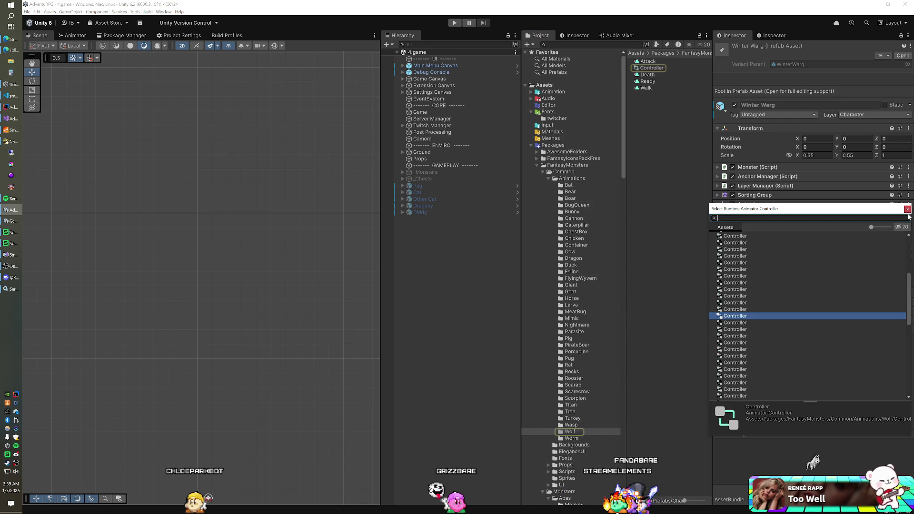
type("wolf")
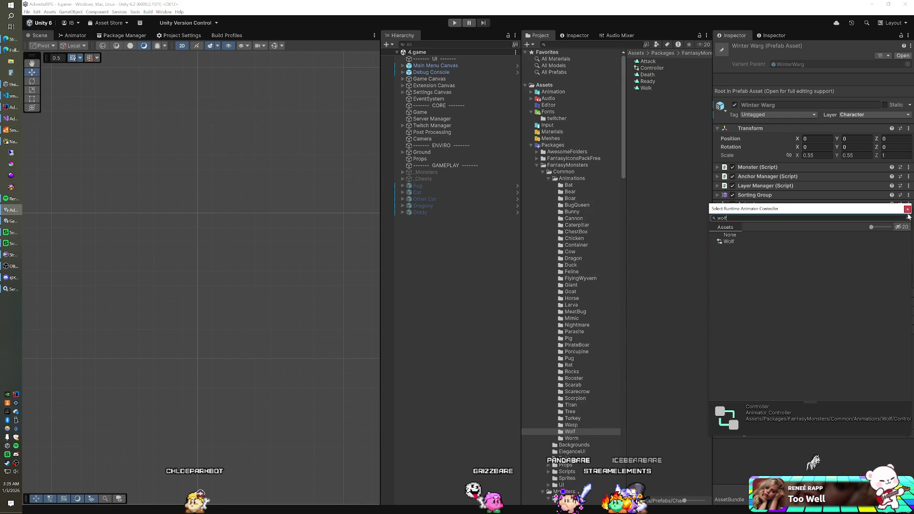
double_click(771, 240)
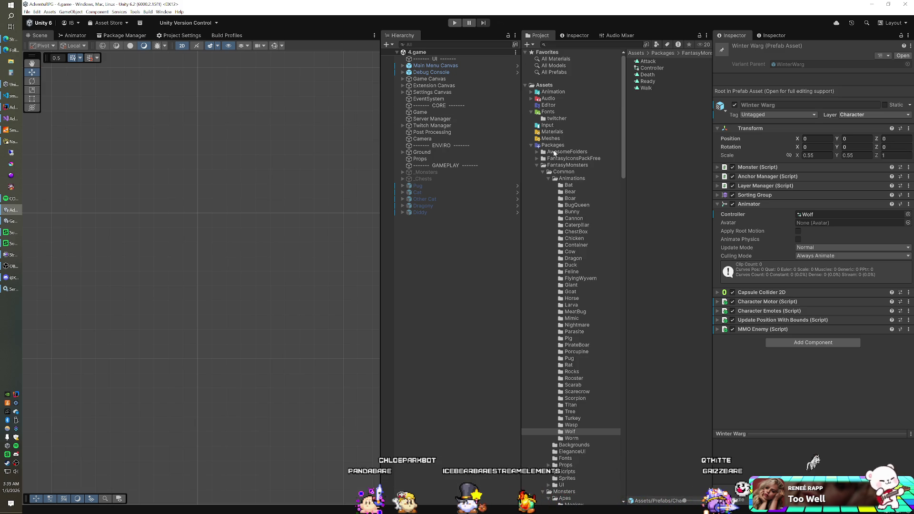
left_click(532, 145)
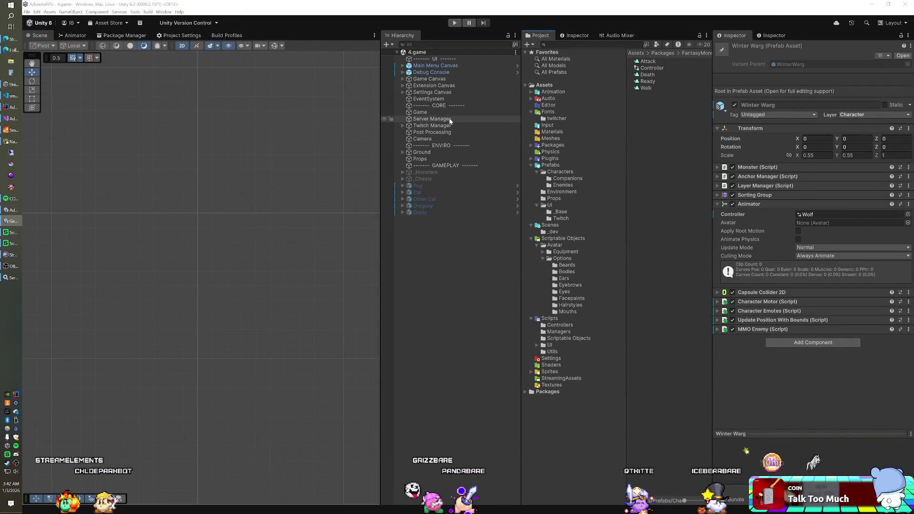
Select the Game object to show its Spawn Manager's 10 companion prefabs, including Bunny and Chick
left_click(445, 113)
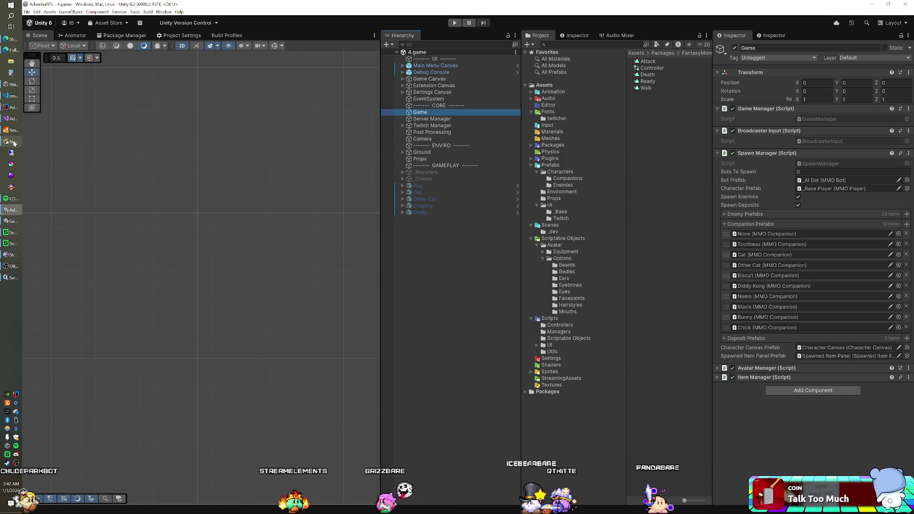
In Navicat's d_users table, enter 5 as a user's companion value, then return to Unity
key("alt+Tab")
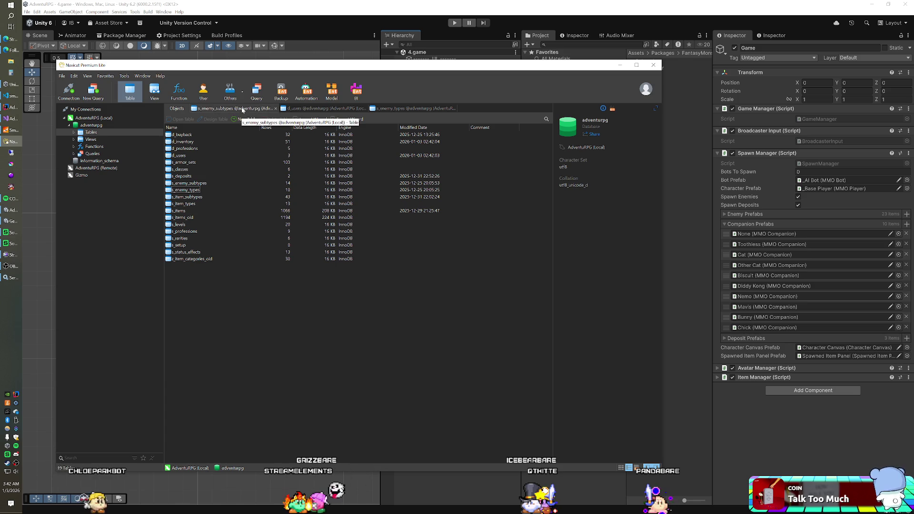
left_click(307, 111)
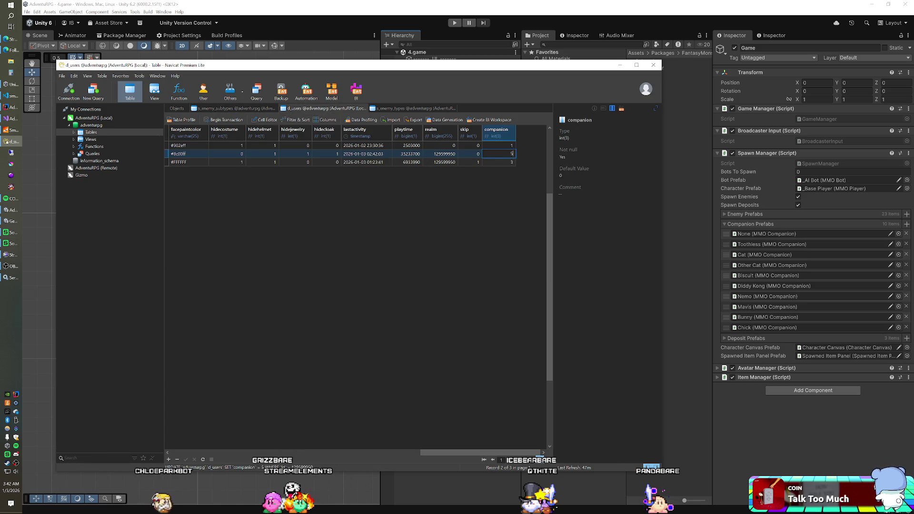
type("5")
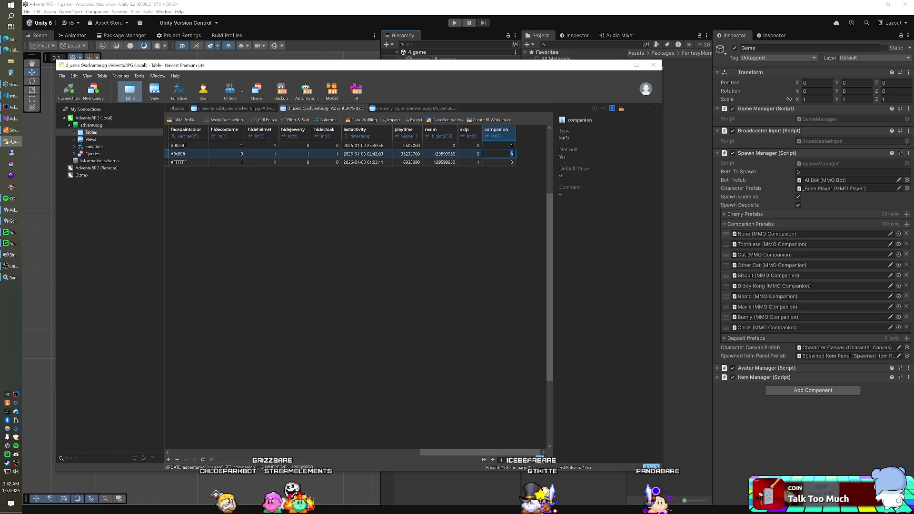
key("alt+Tab")
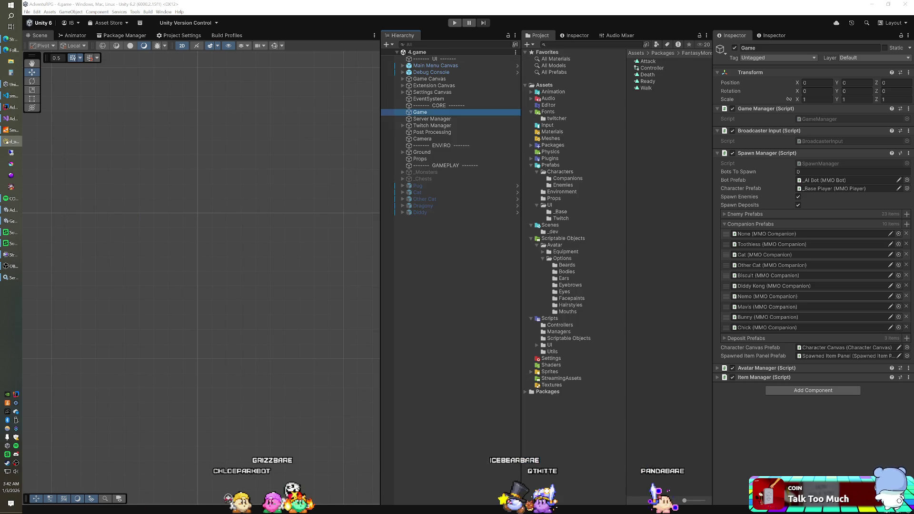